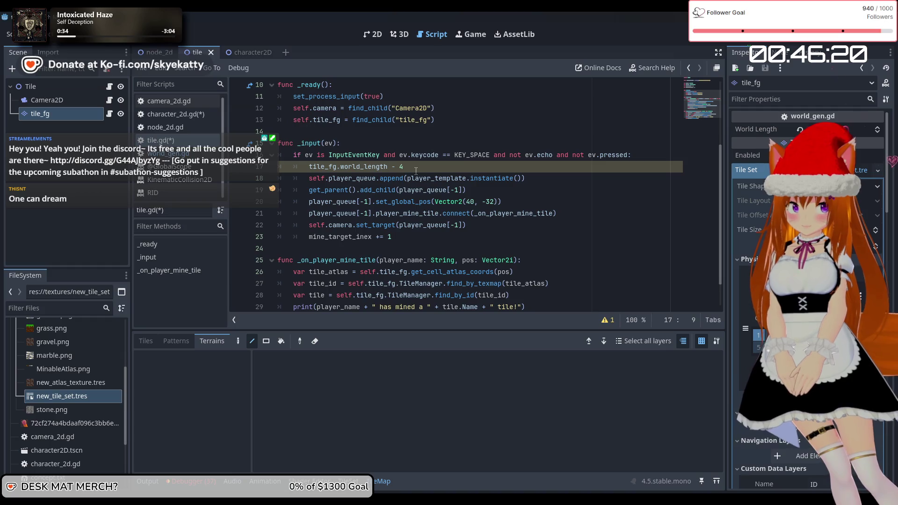
Step: Delete the stray character before tile_fg on line 17 and type 'var area' in its place
key(BackSpace)
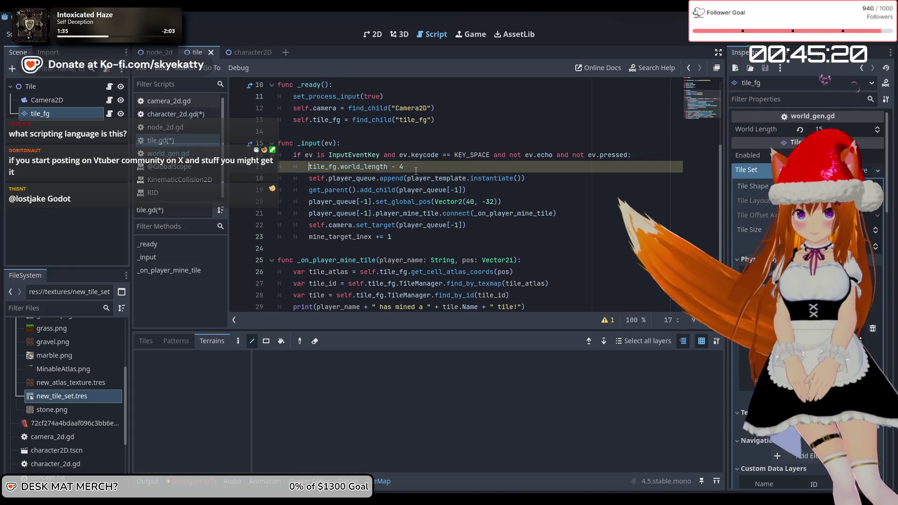
text(var )
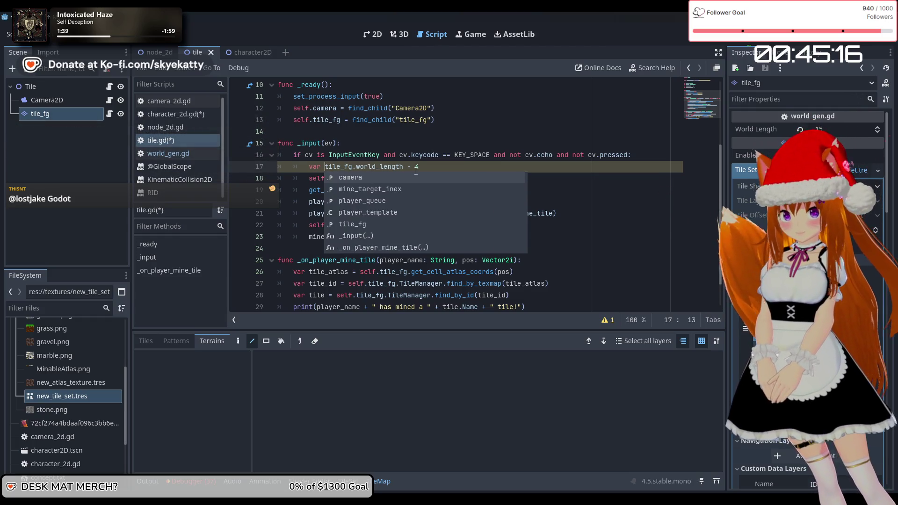
text(area)
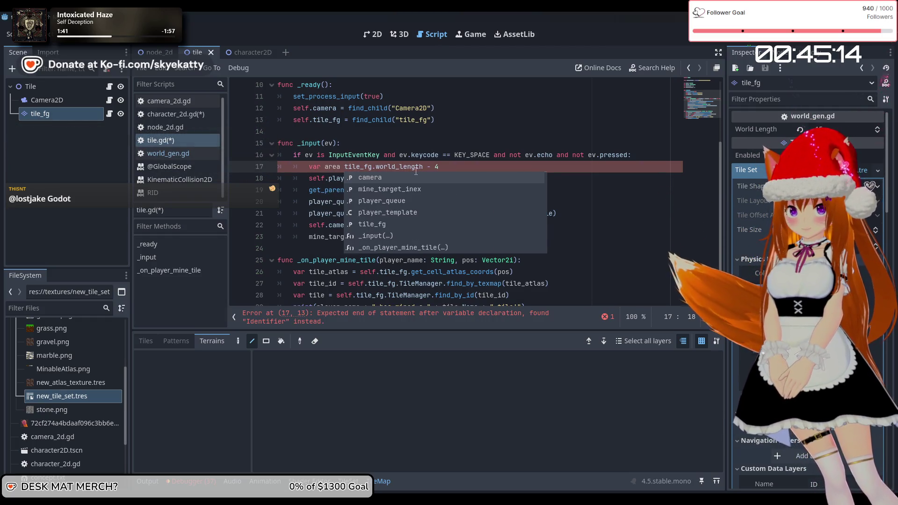
Step: Rename the line-17 variable from area to target_pos, fixing typos along the way
key(BackSpace)
key(BackSpace)
key(BackSpace)
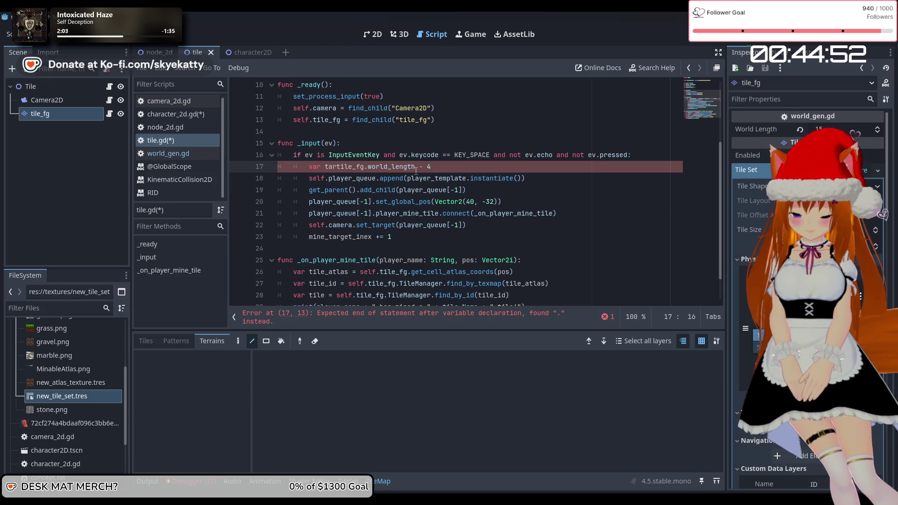
text(get)
key(BackSpace)
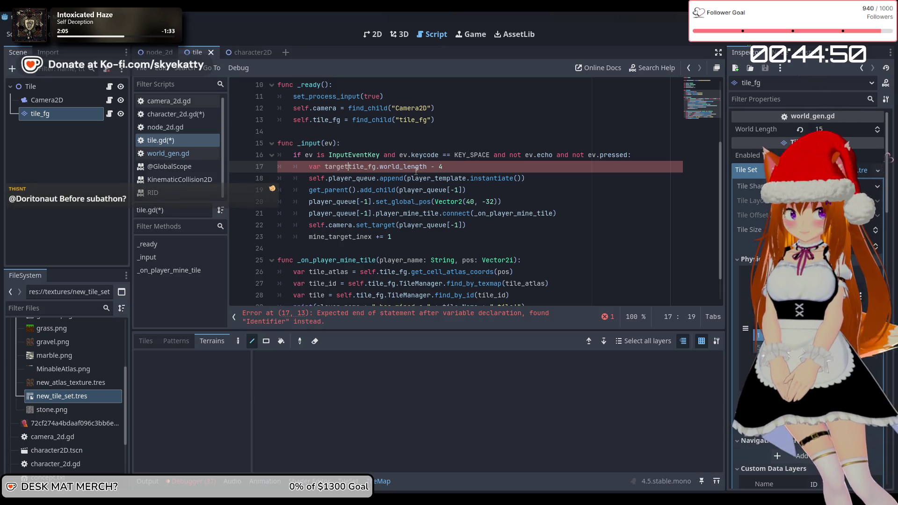
text(pos =)
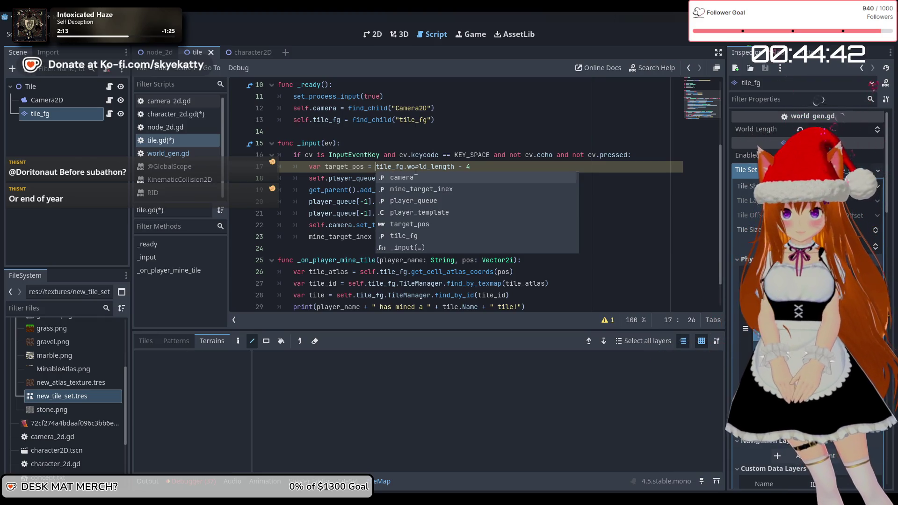
Step: Begin a Vector2i constructor by typing 'Ve' before tile_fg.world_length - 4
key(Right)
key(Right)
key(Right)
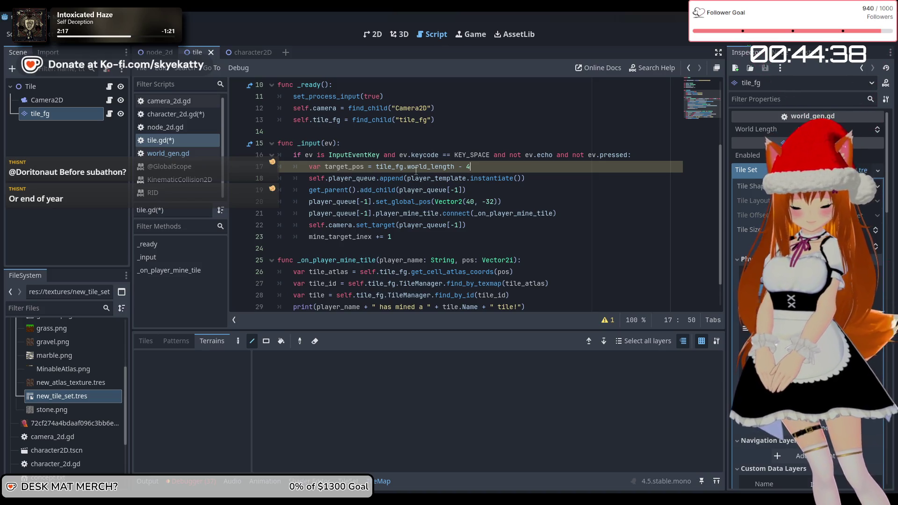
key(Left)
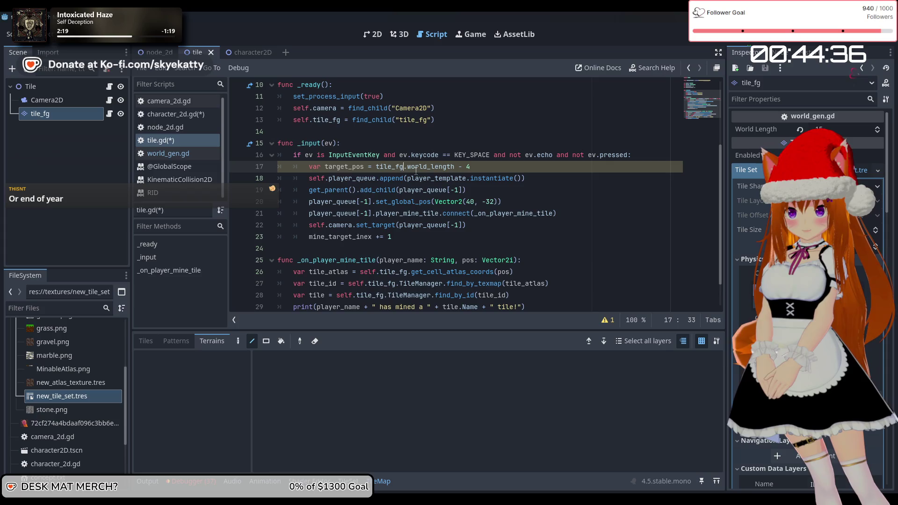
text(Ve)
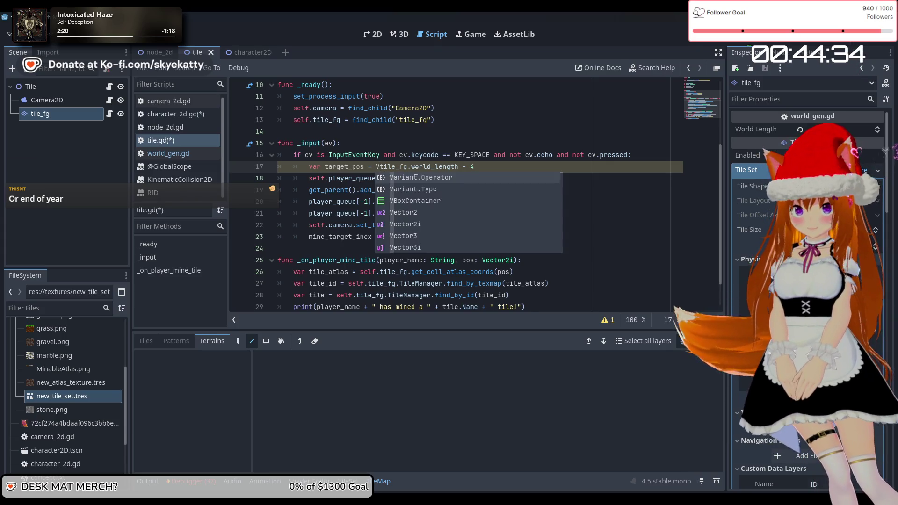
key(Down)
key(Tab)
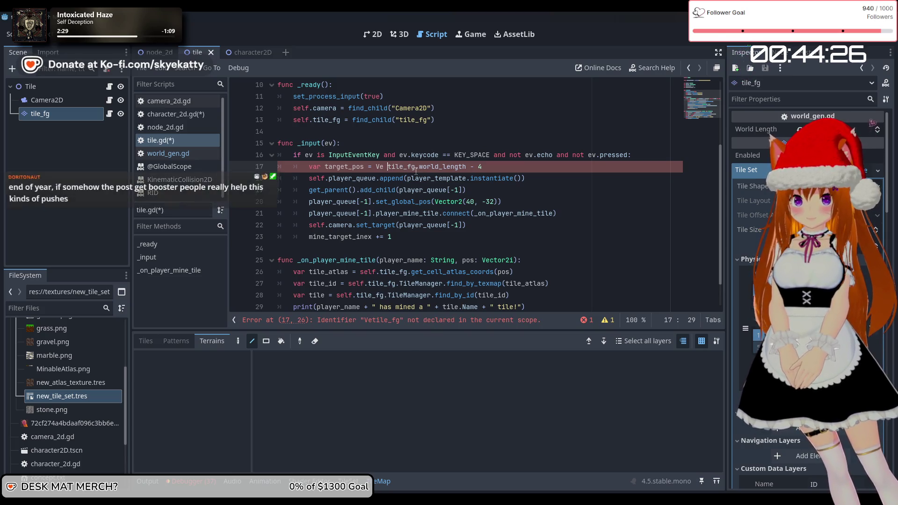
Step: Complete Vector2i and add its opening parenthesis, dropping the auto-inserted closing one
text(t)
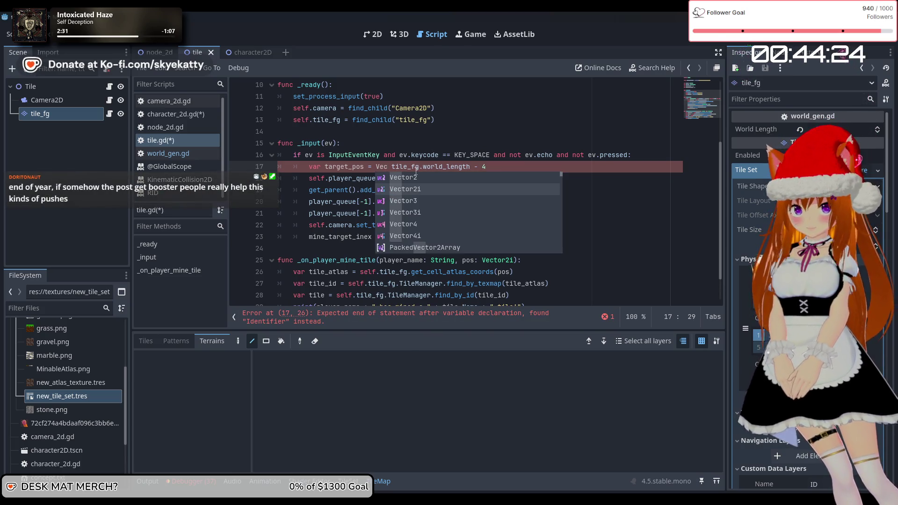
key(Down)
key(Tab)
text(()
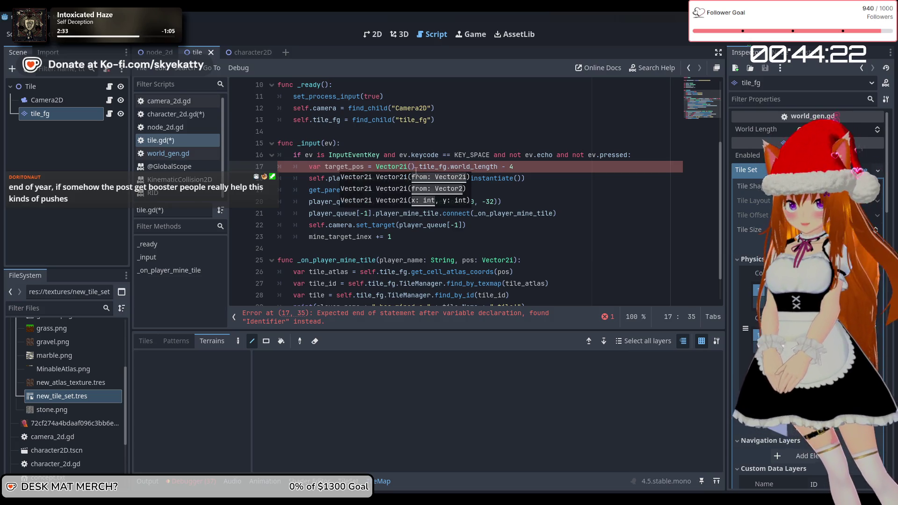
key(Delete)
key(Delete)
key(Right)
key(Right)
key(Right)
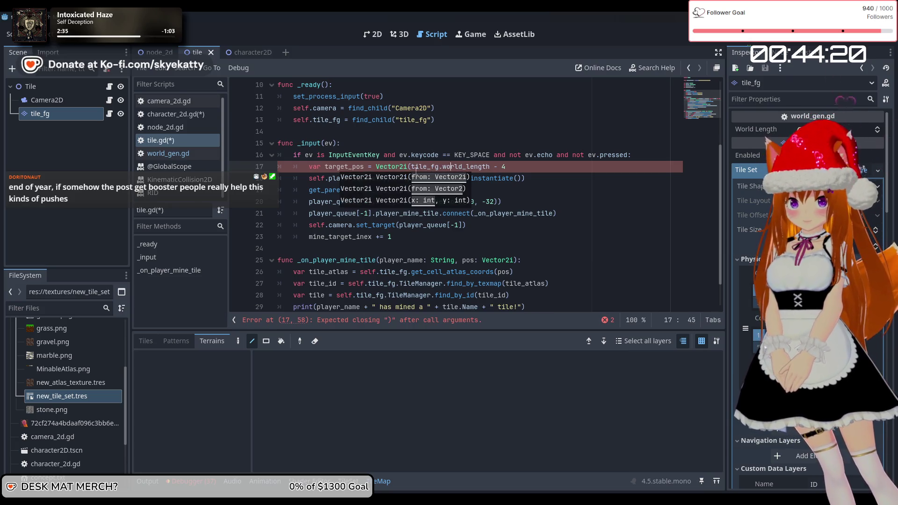
Step: Insert 'mine_target_inex %' in front of tile_fg.world_length - 4
key(Left)
key(Left)
key(Left)
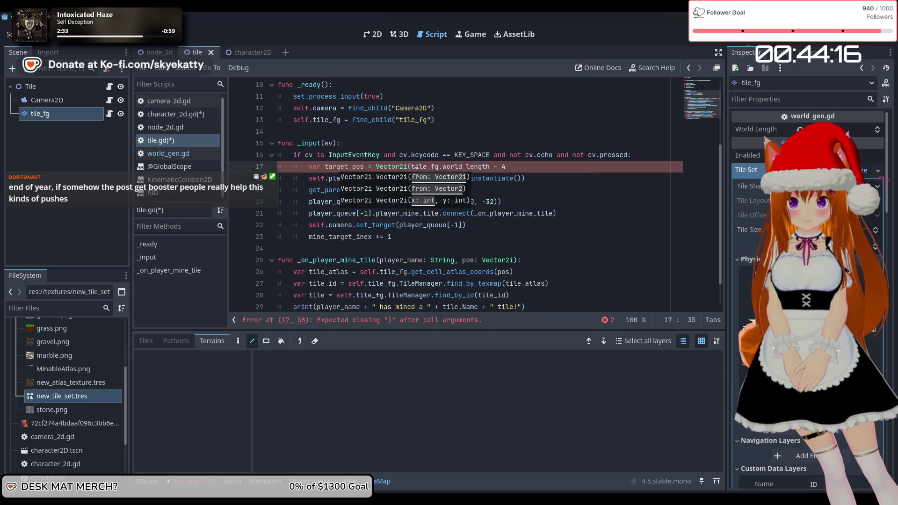
text(min)
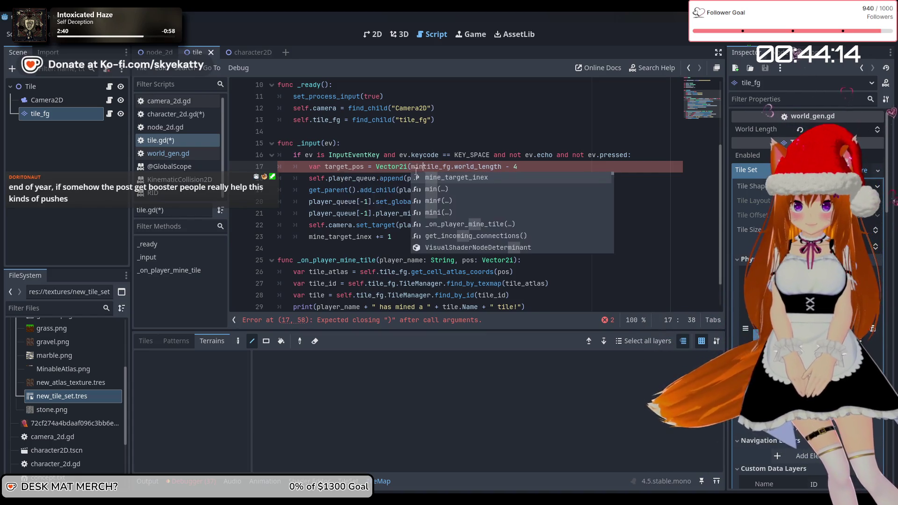
key(Return)
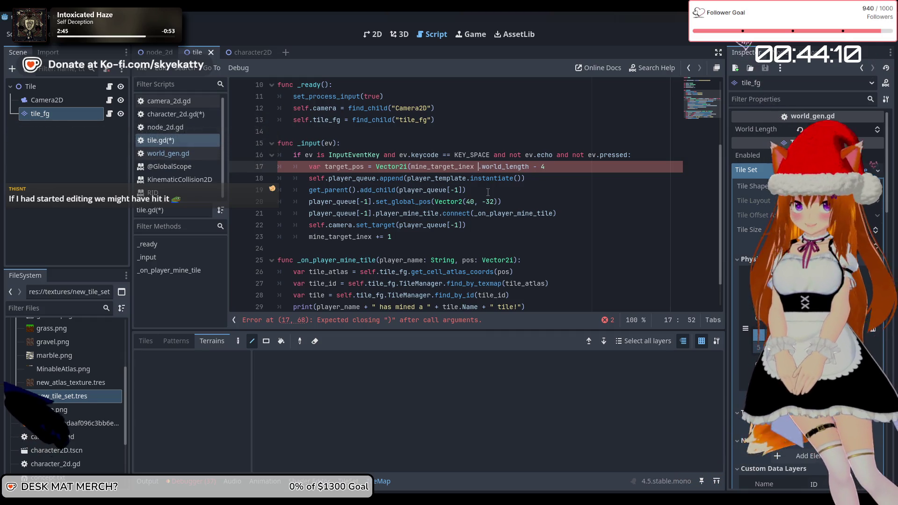
key(BackSpace)
key(BackSpace)
key(BackSpace)
text(tile_fg)
key(Left)
key(Left)
key(Left)
key(Left)
text(_)
key(Return)
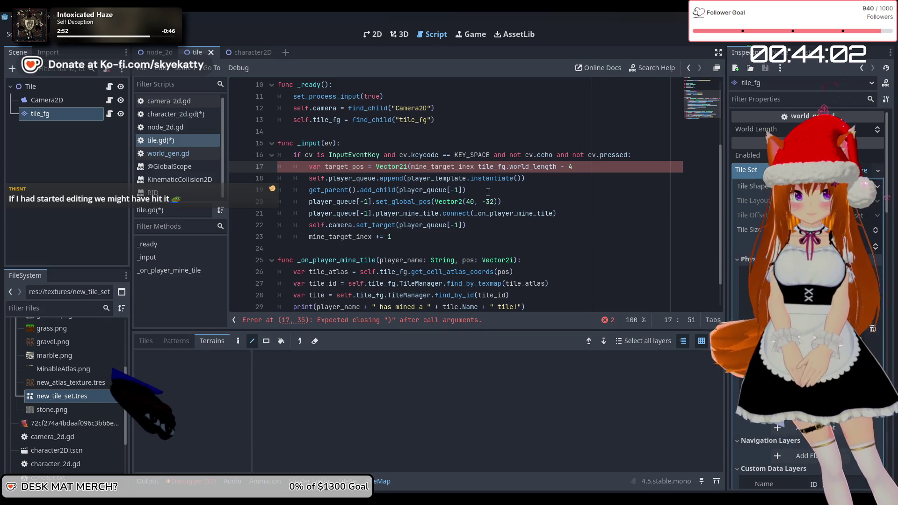
text(,)
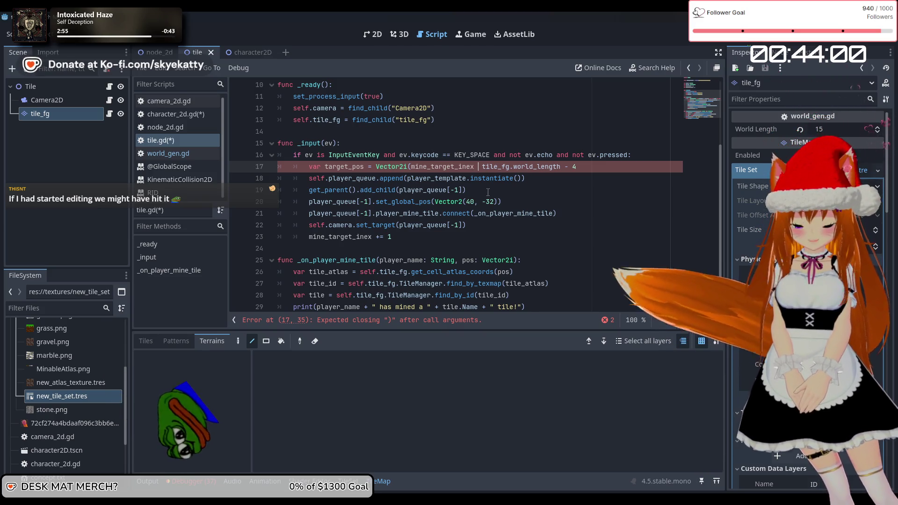
text(%)
key(Right)
key(Right)
key(Right)
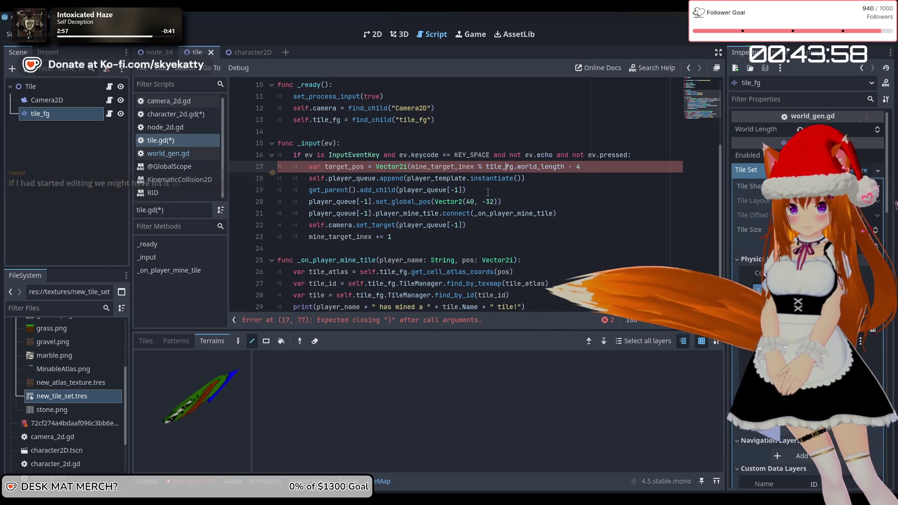
Step: Parenthesize (tile_fg.world_length - 4) and wrap the whole modulo expression in parentheses
key(Left)
key(Left)
key(Left)
text(()
key(Right)
key(Right)
key(Right)
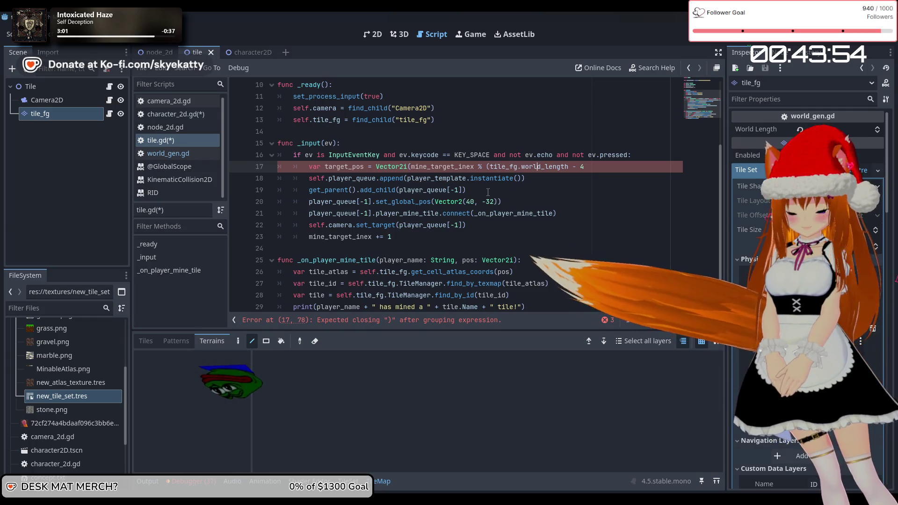
key(Right)
key(Right)
key(Right)
text())
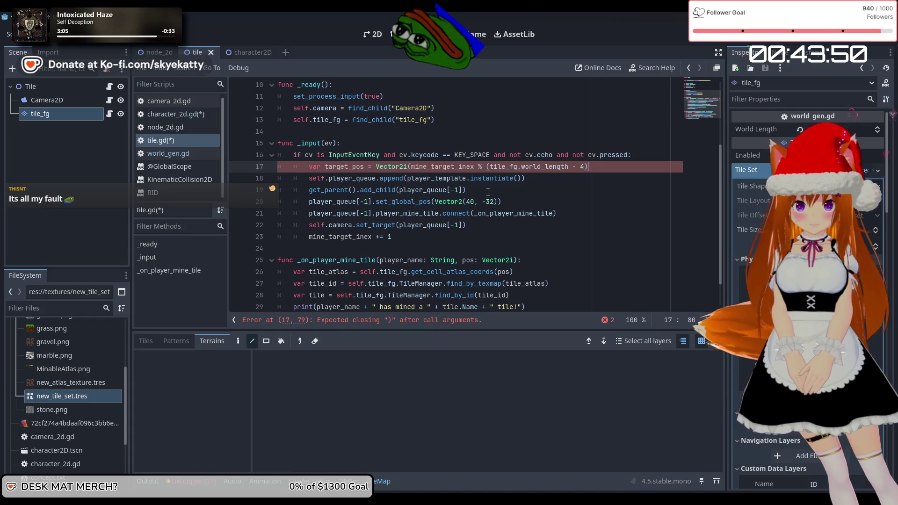
text( +)
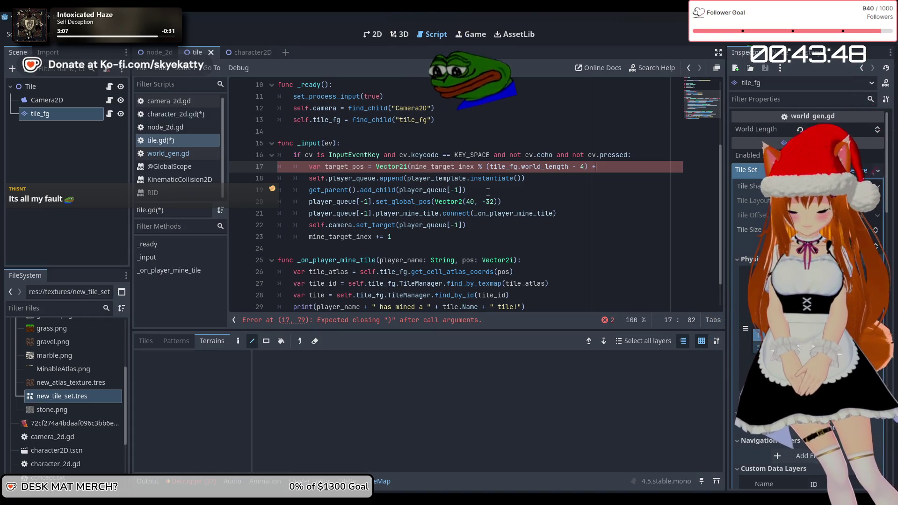
key(BackSpace)
key(BackSpace)
text())
key(Left)
key(Left)
key(Left)
key(Left)
key(Left)
key(Left)
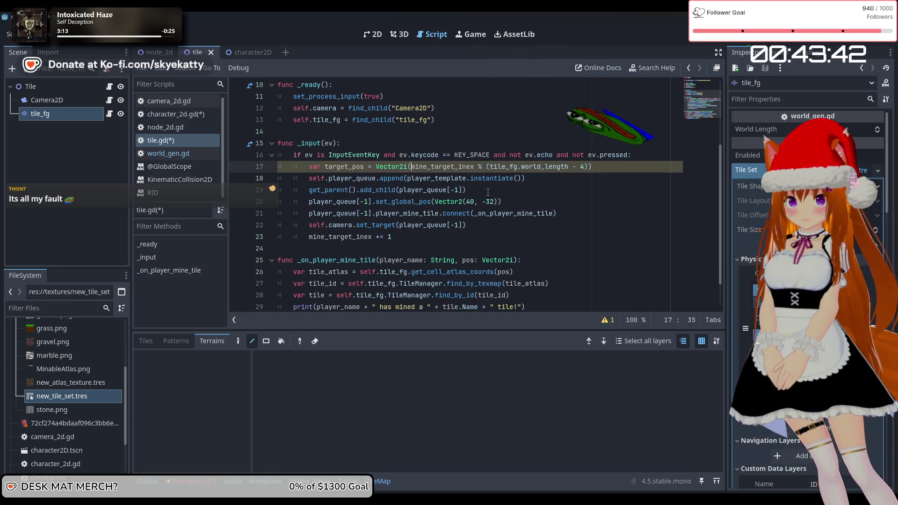
text(()
key(Right)
key(Right)
key(Right)
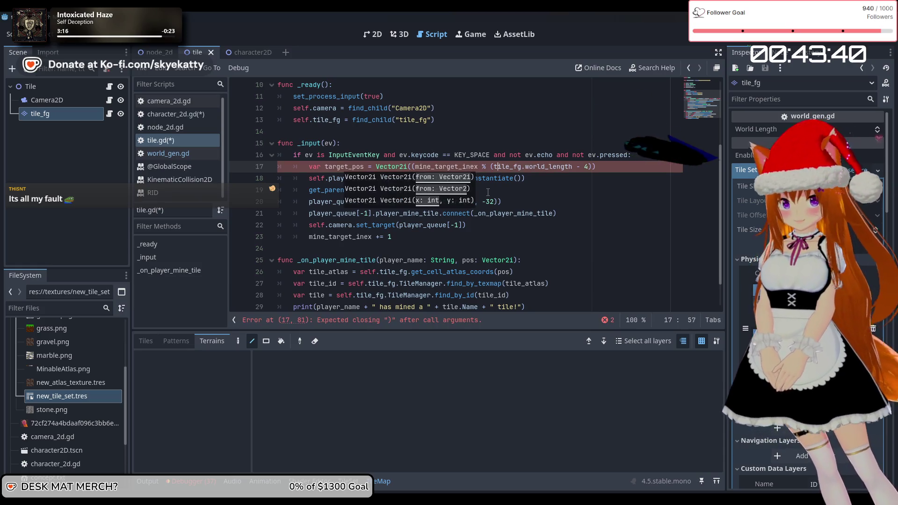
Step: Append the '+ 2' offset and start the y argument with 'mine_target_inex /'
key(End)
text(_)
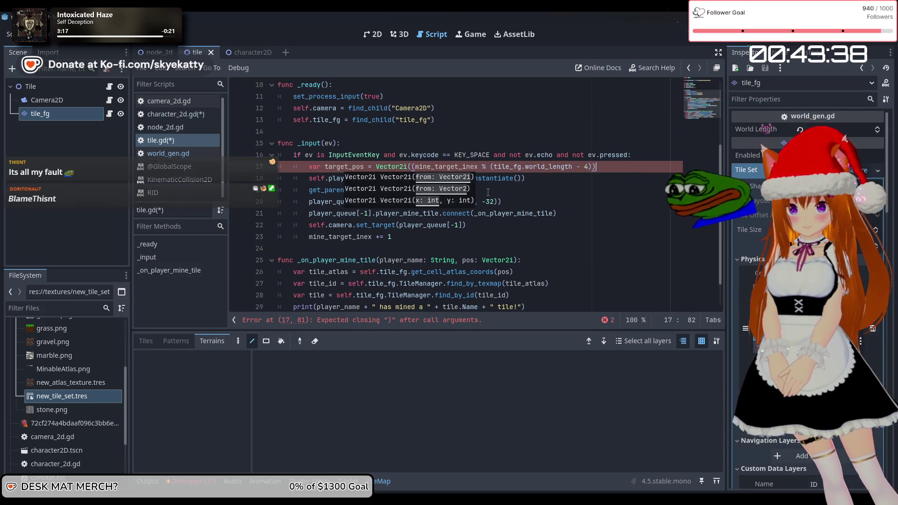
key(BackSpace)
key(BackSpace)
key(BackSpace)
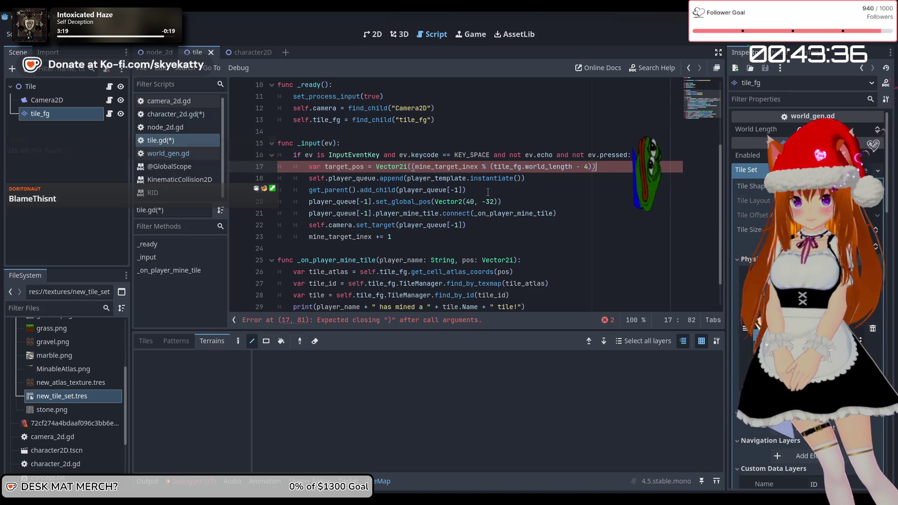
text(+2)
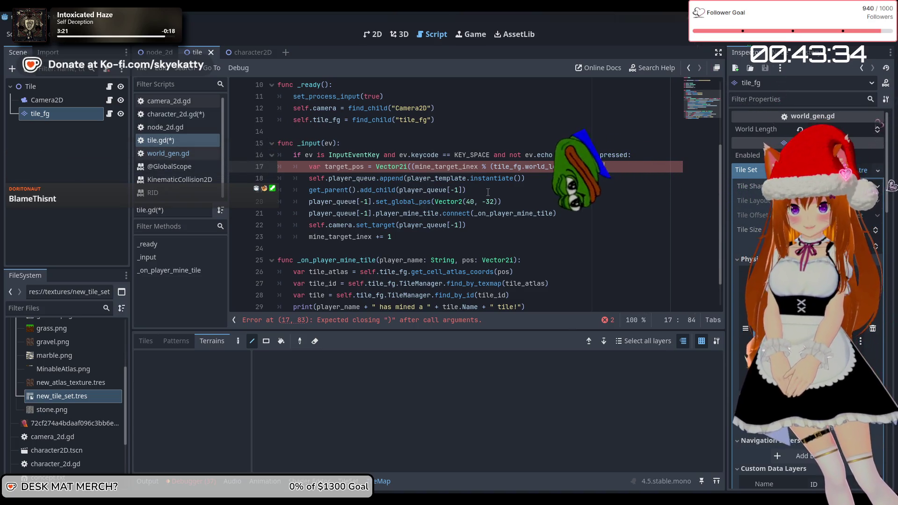
key(BackSpace)
key(BackSpace)
text(+ 2)
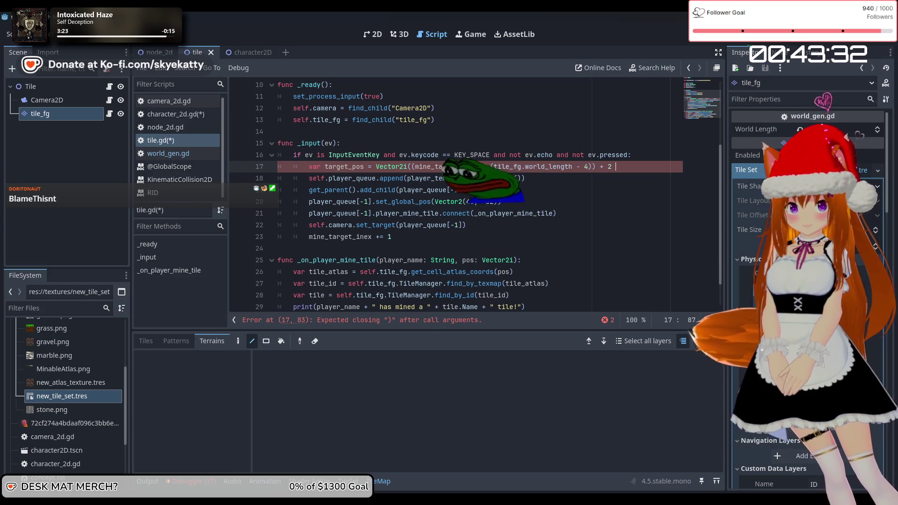
text(, )
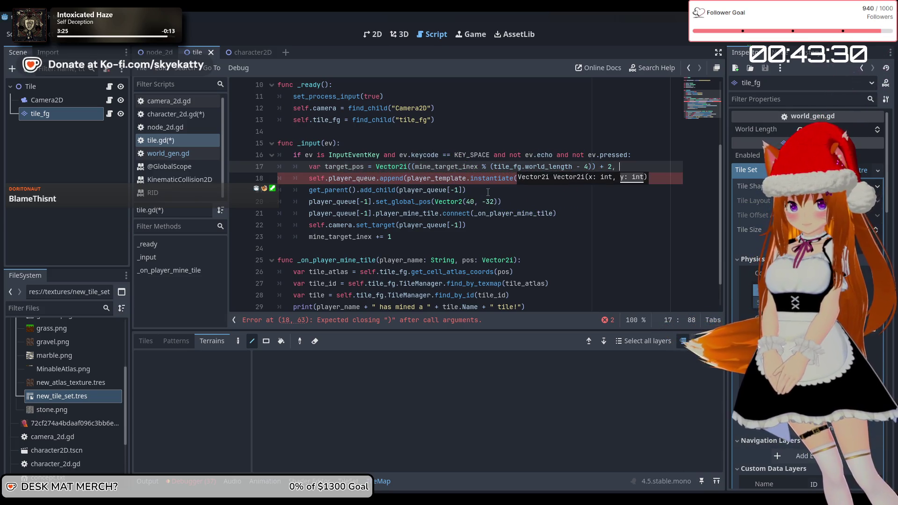
text(mine_target_inex)
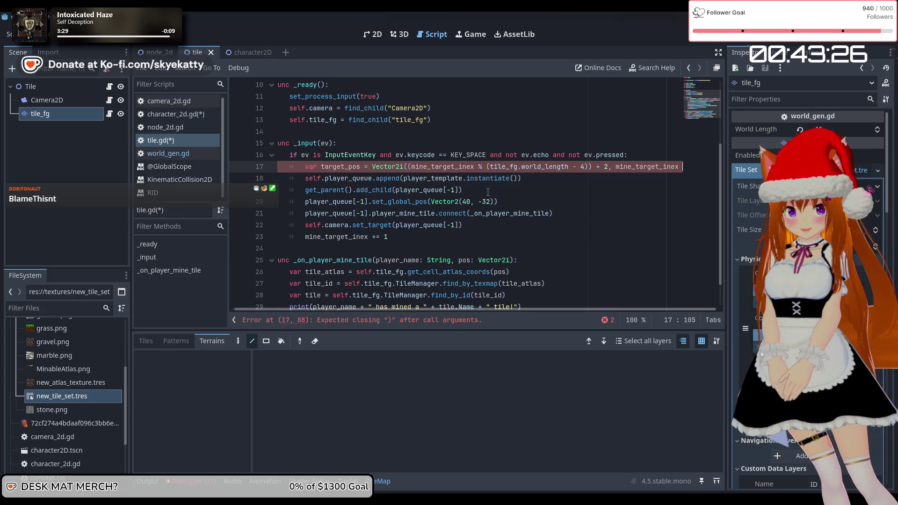
text( /)
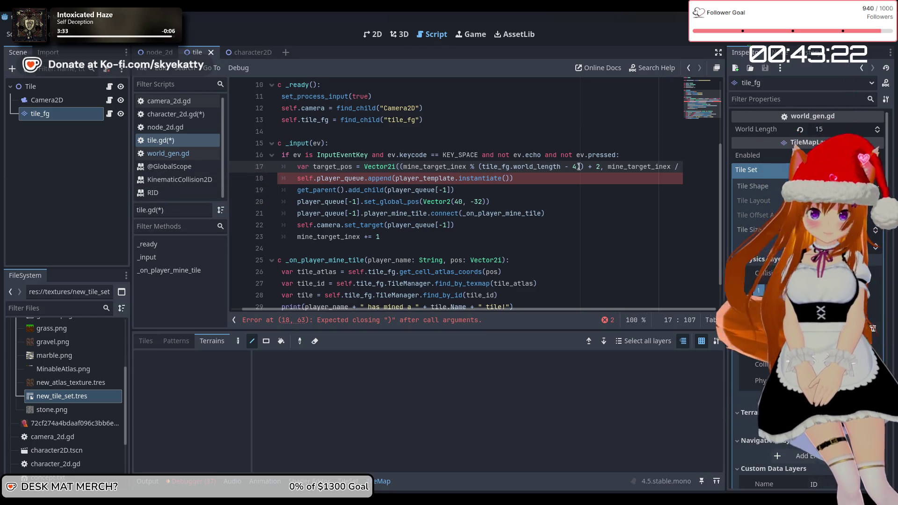
Step: Copy (tile_fg.world_length - 4) and paste it after 'mine_target_inex /' as the y coordinate
drag(583, 166, 479, 167)
key(ctrl+c)
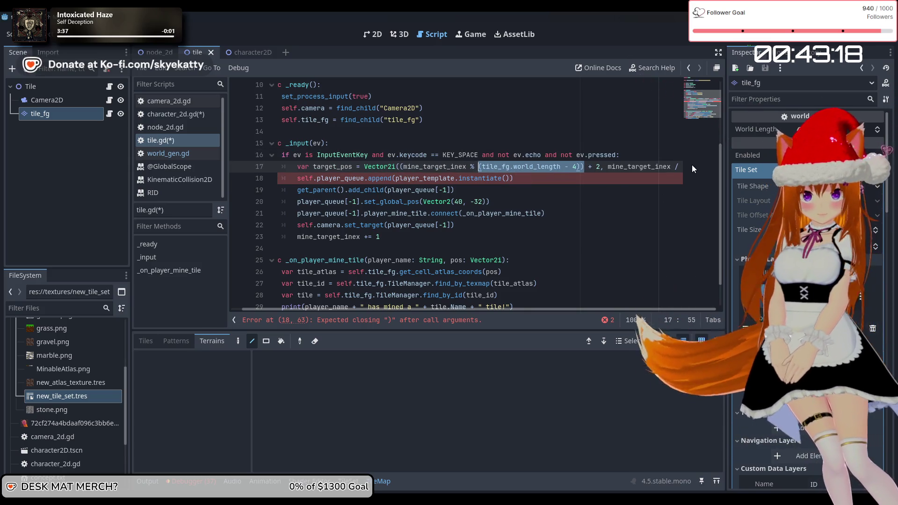
scroll(692, 165, down, 1)
key(ctrl+v)
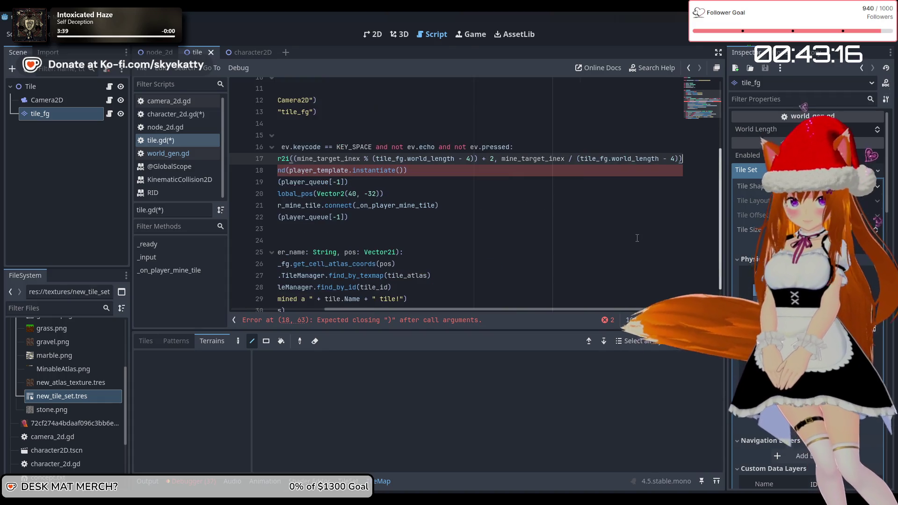
key(Down)
key(Down)
key(Down)
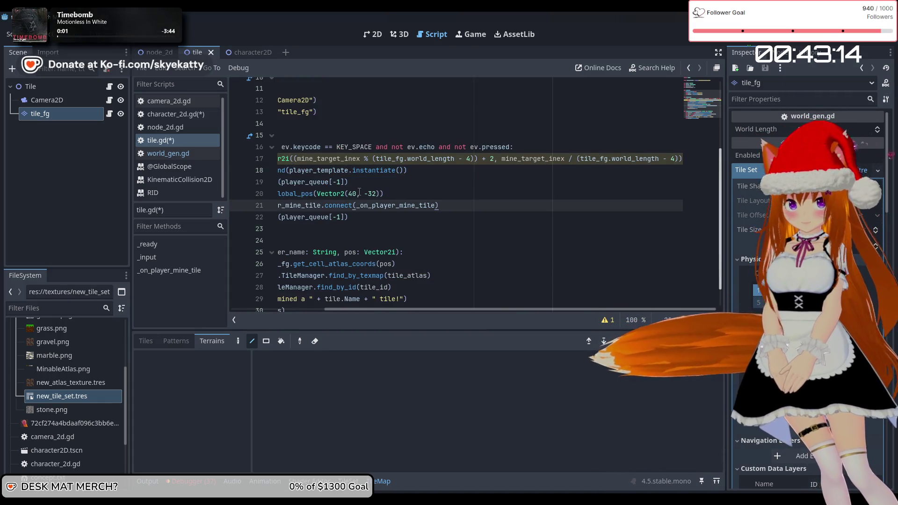
scroll(408, 186, left, 3)
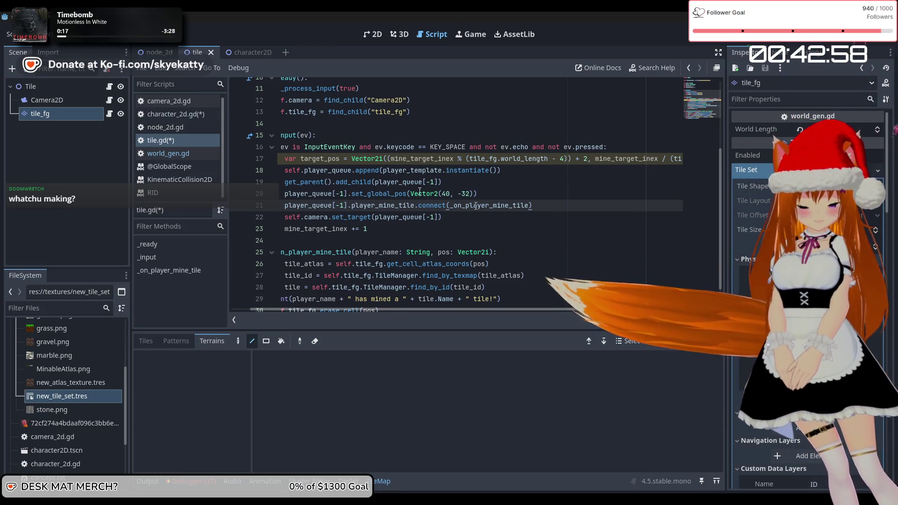
Step: Review lines 17–22 of _input, checking the add_child documentation
click(319, 159)
click(317, 170)
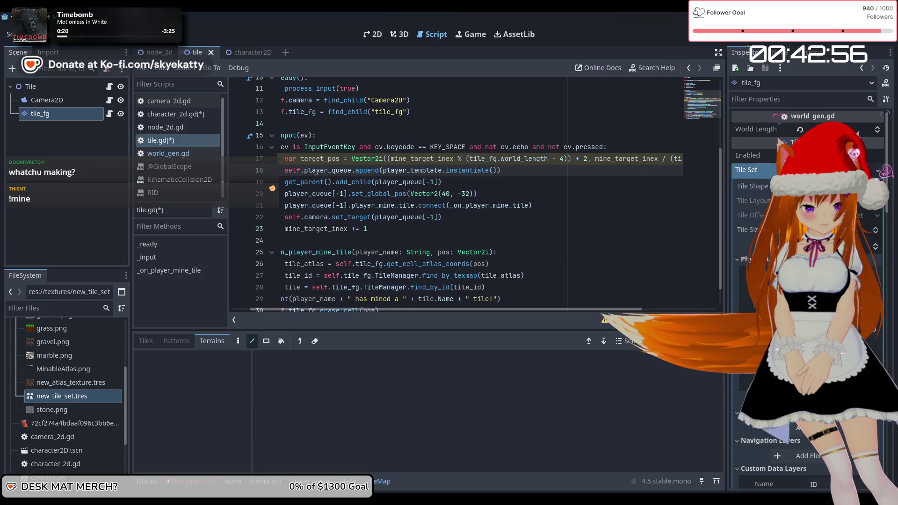
drag(317, 170, 259, 183)
click(392, 182)
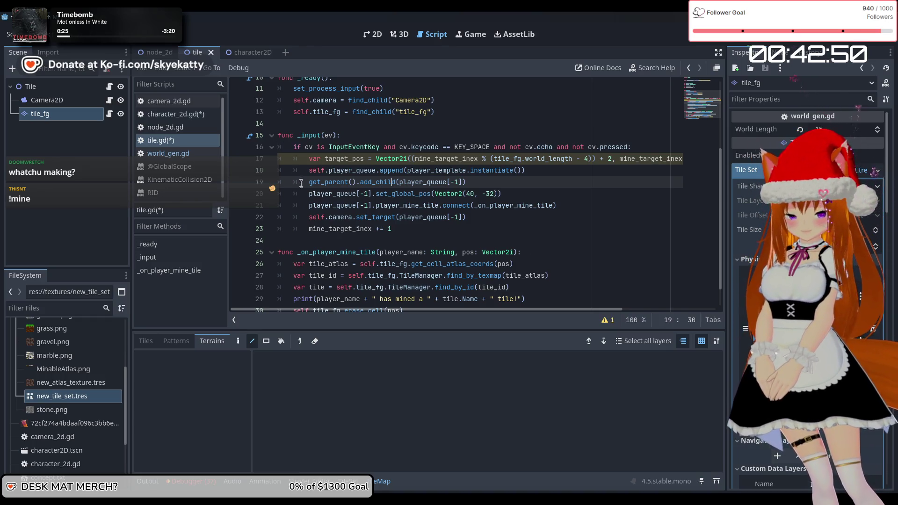
click(326, 194)
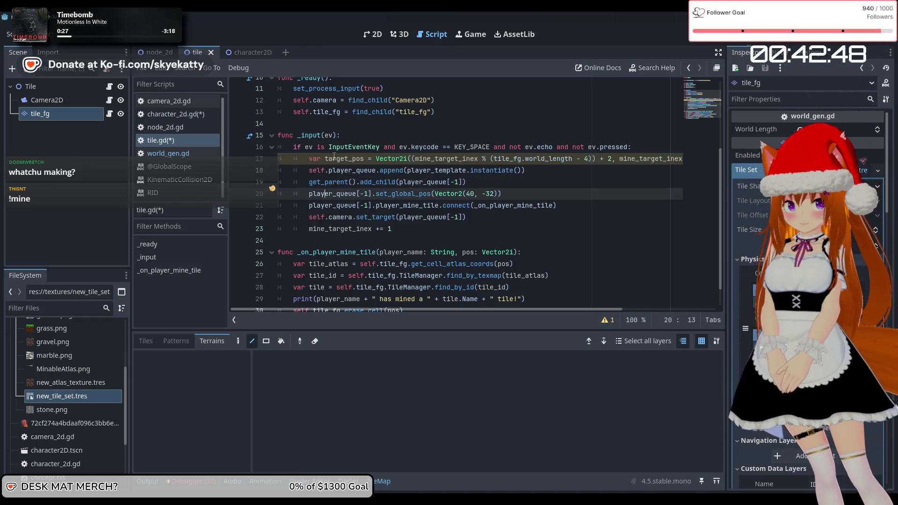
click(307, 173)
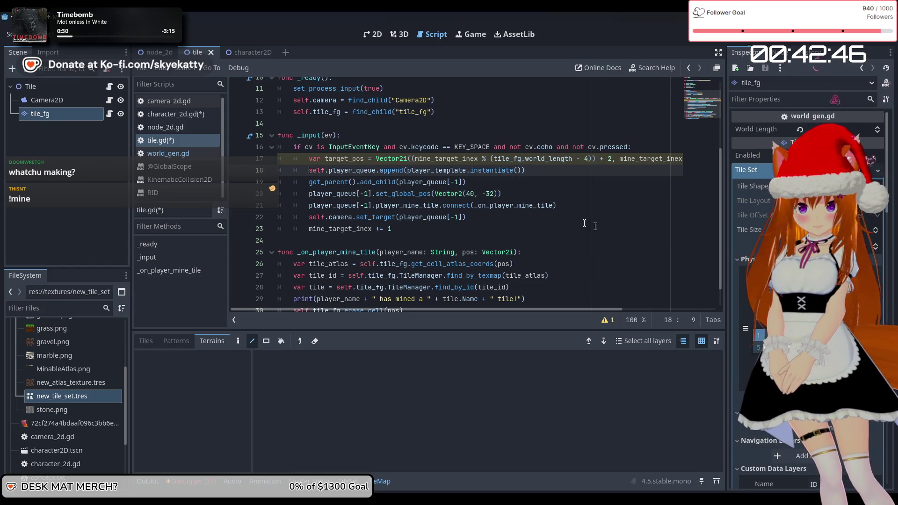
mouse_move(374, 186)
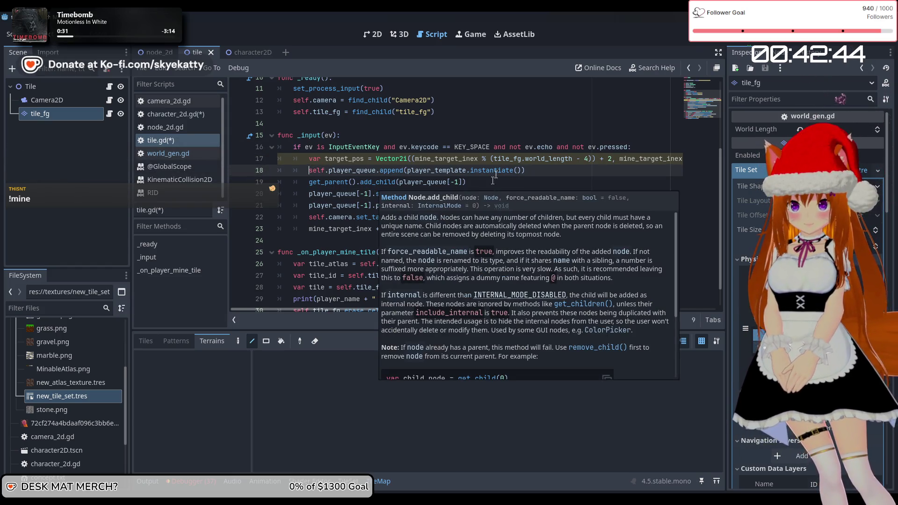
scroll(504, 154, down, 1)
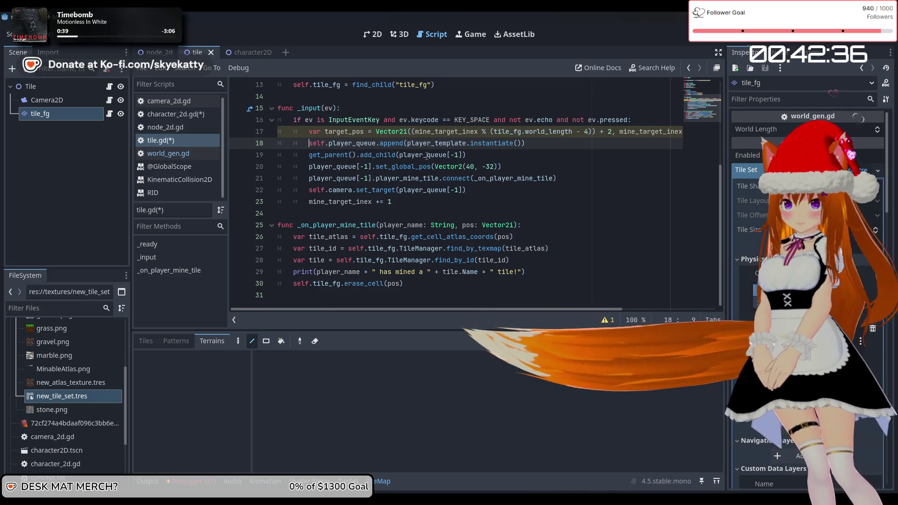
Step: Insert a blank line right after the camera set_target call
click(508, 202)
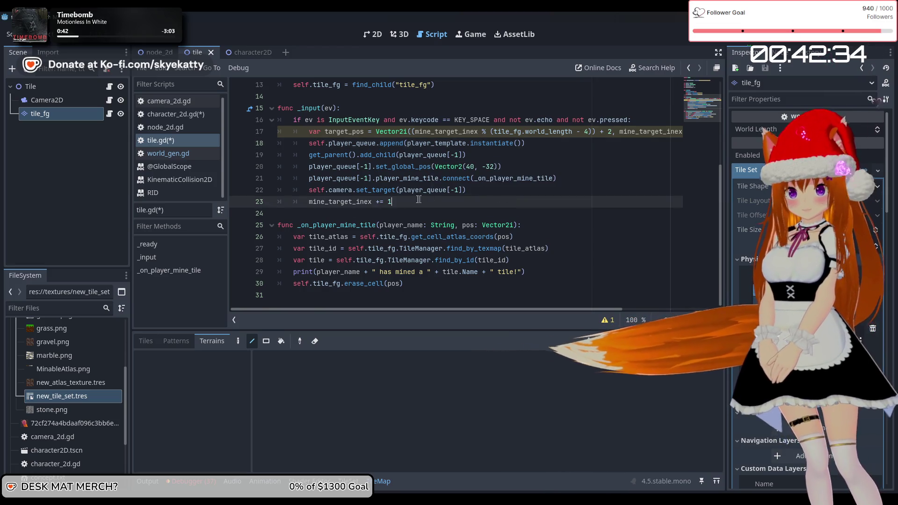
key(Up)
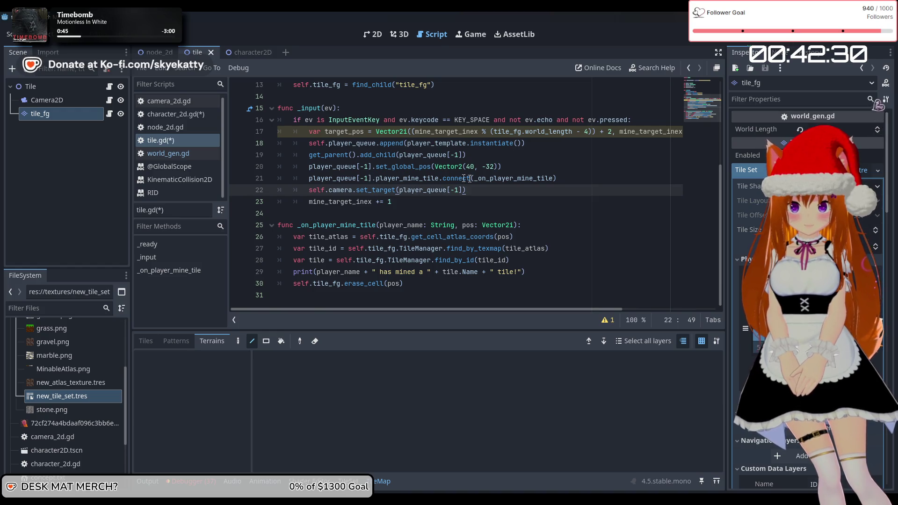
click(576, 178)
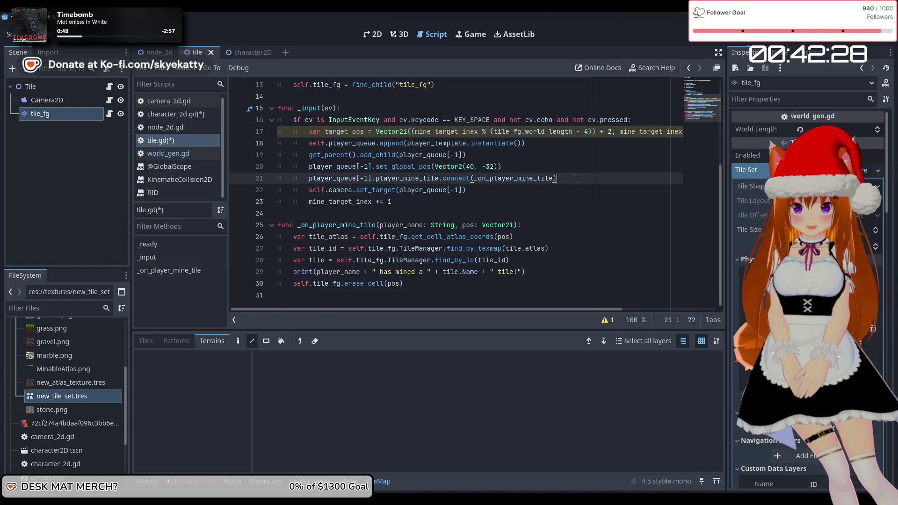
click(525, 191)
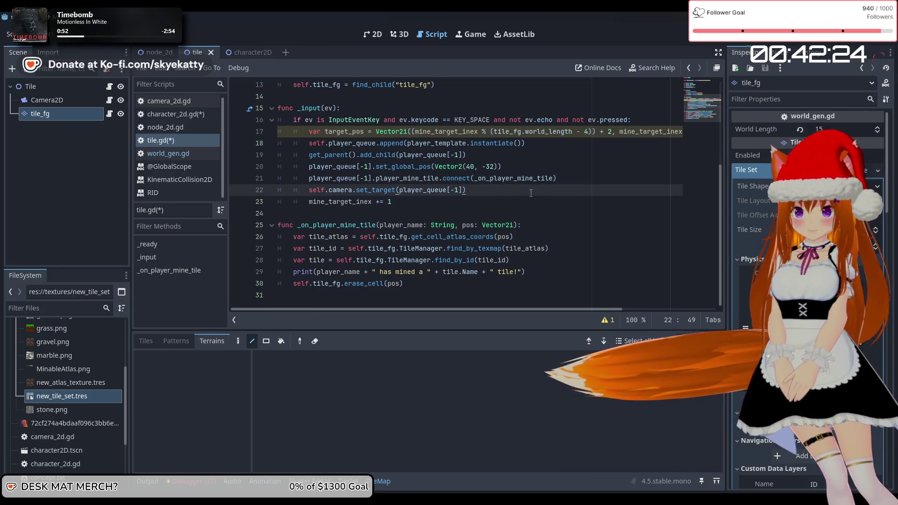
key(Return)
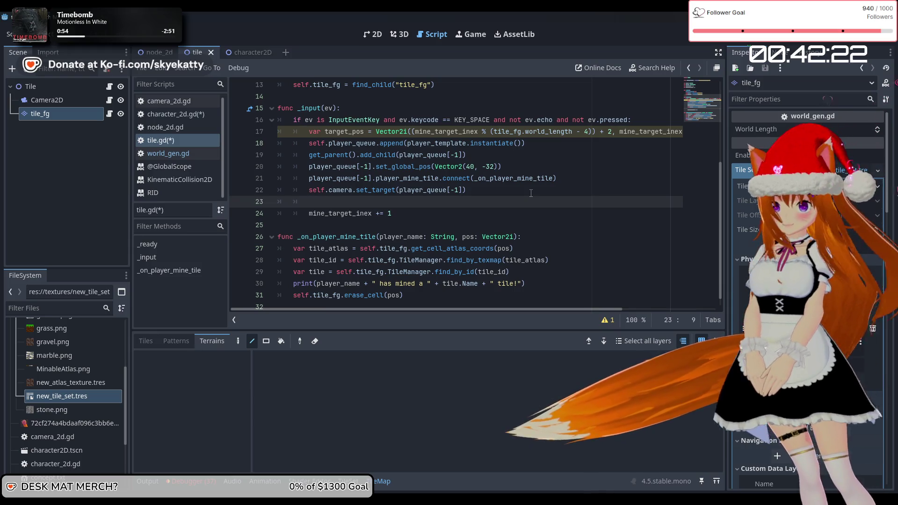
Step: Write 'player_queue[-1].target = target_pos' on the new line, after checking character_2d.gd's variables
text(p)
text(layer)
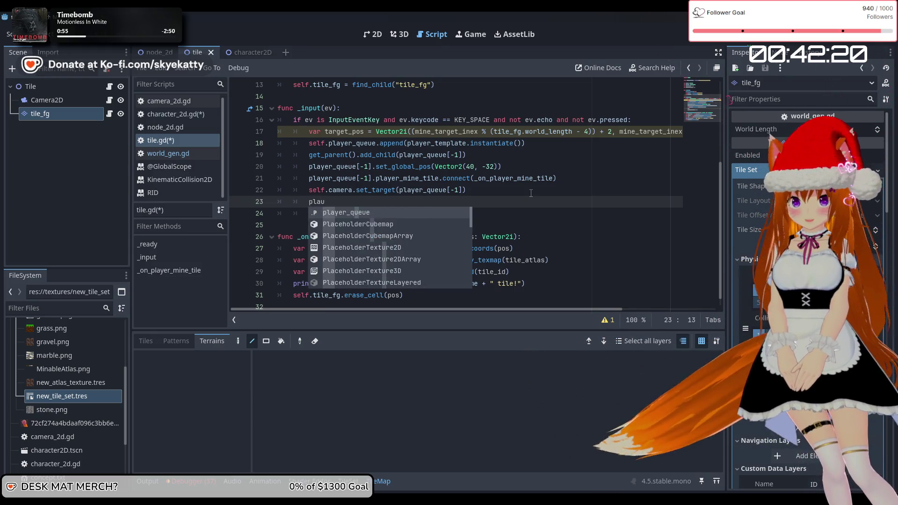
key(Return)
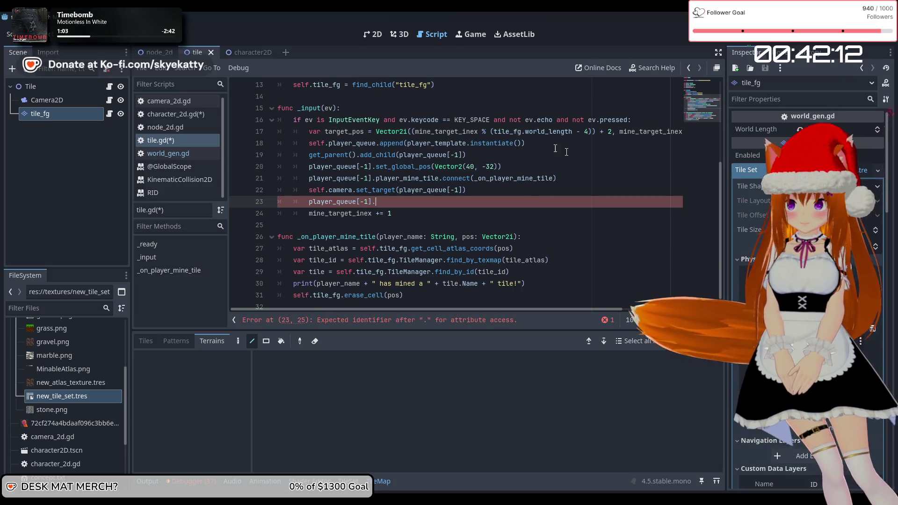
click(159, 114)
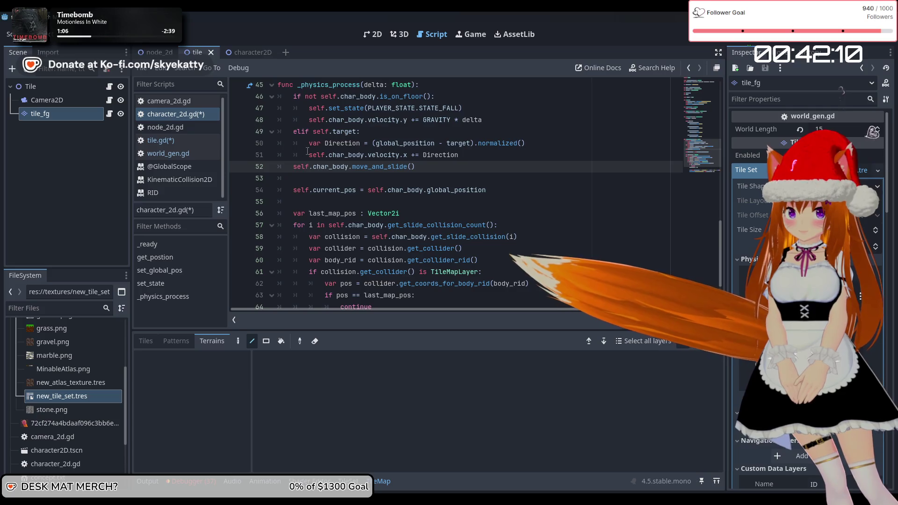
scroll(307, 151, up, 15)
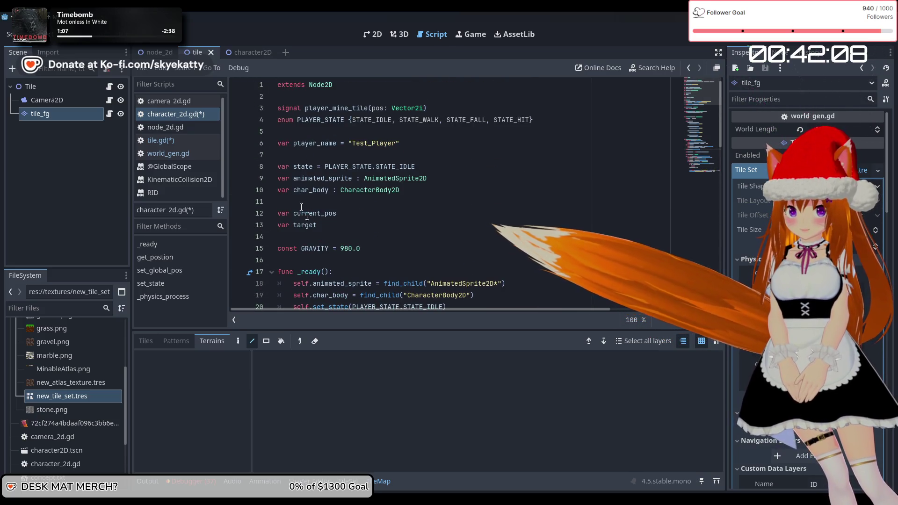
click(185, 141)
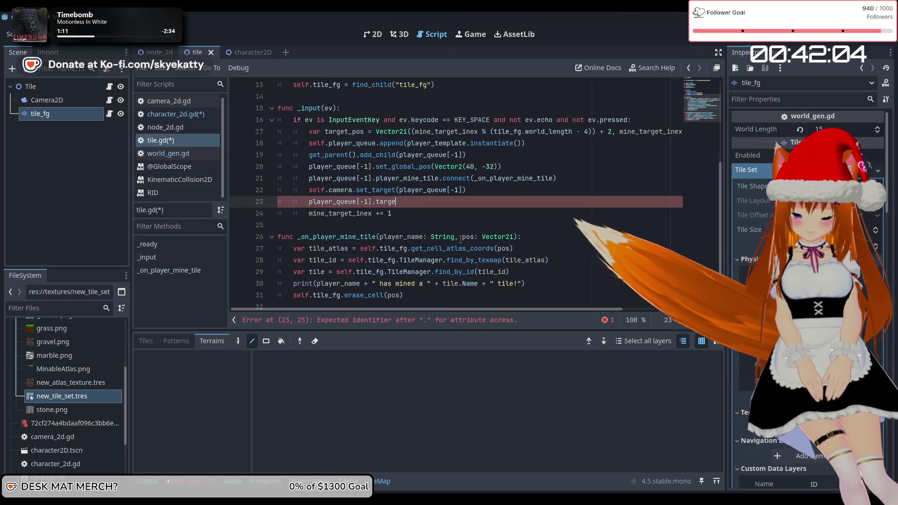
text(t =)
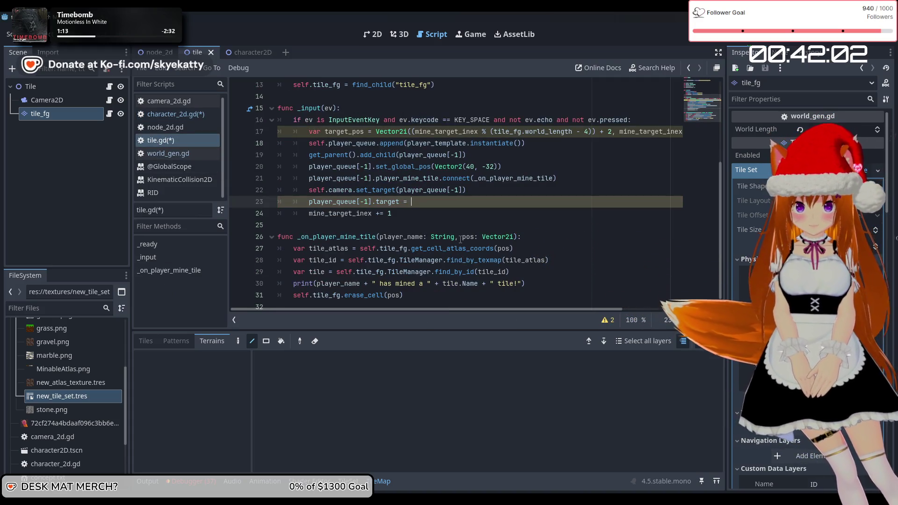
key(BackSpace)
key(BackSpace)
text(arget)
key(Return)
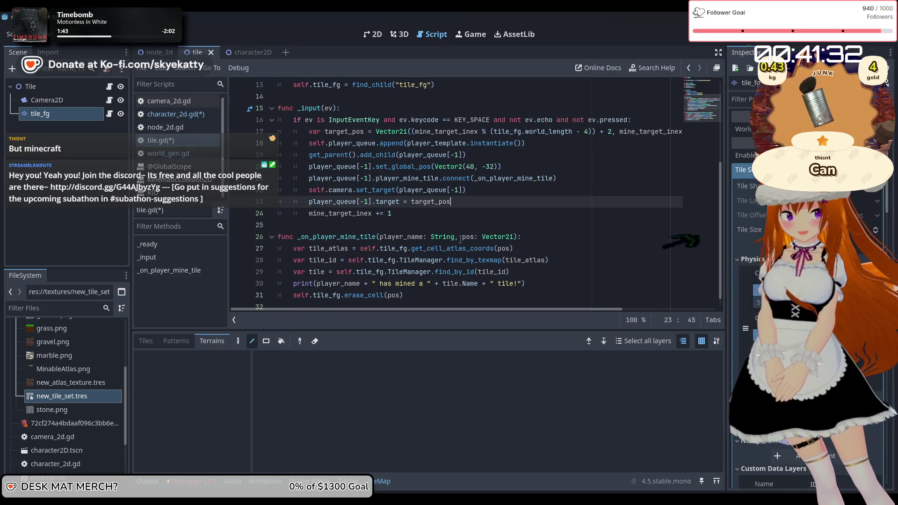
key(Left)
key(Left)
key(Left)
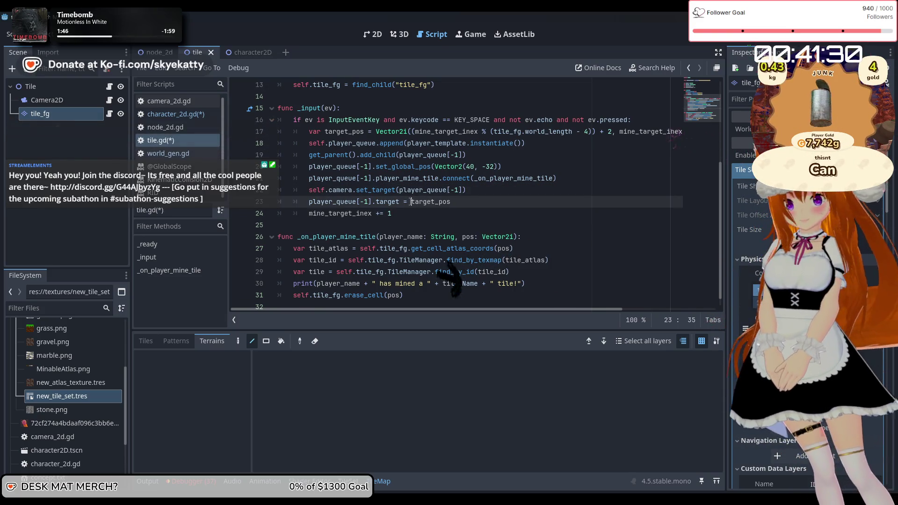
click(413, 202)
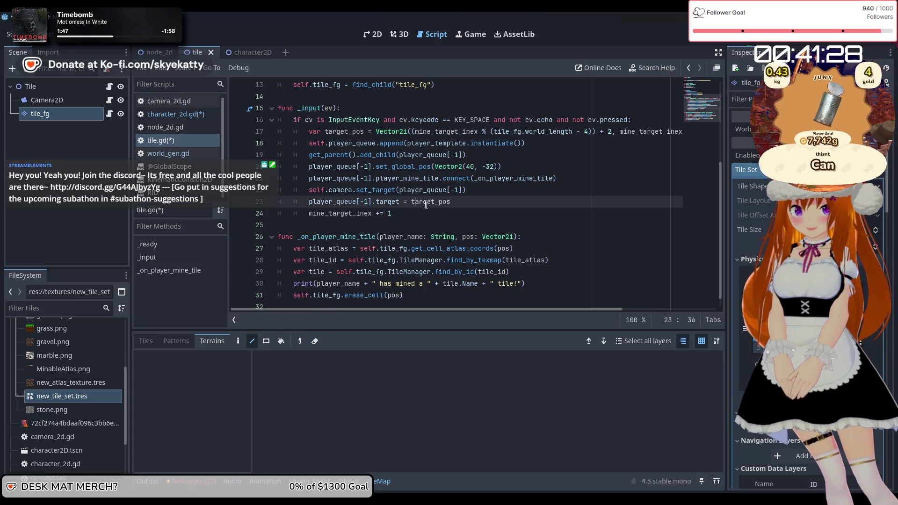
key(Left)
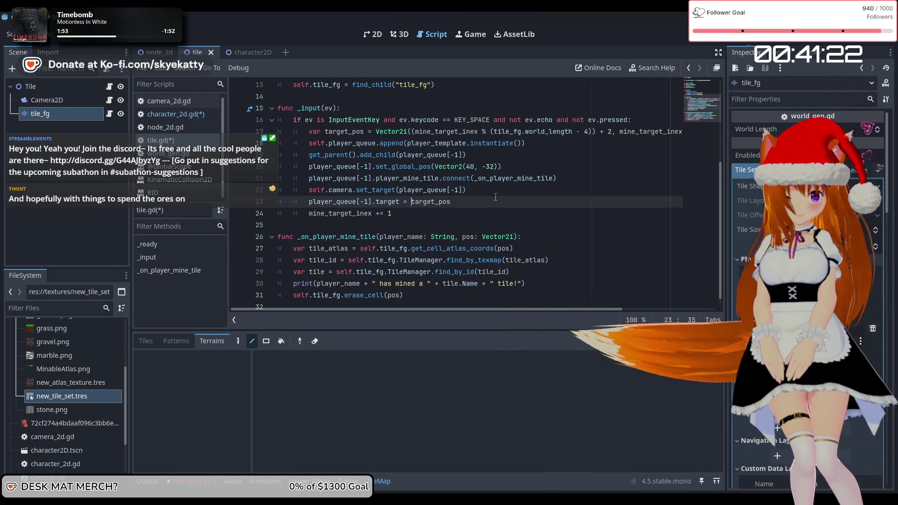
scroll(497, 194, down, 1)
key(Down)
key(Up)
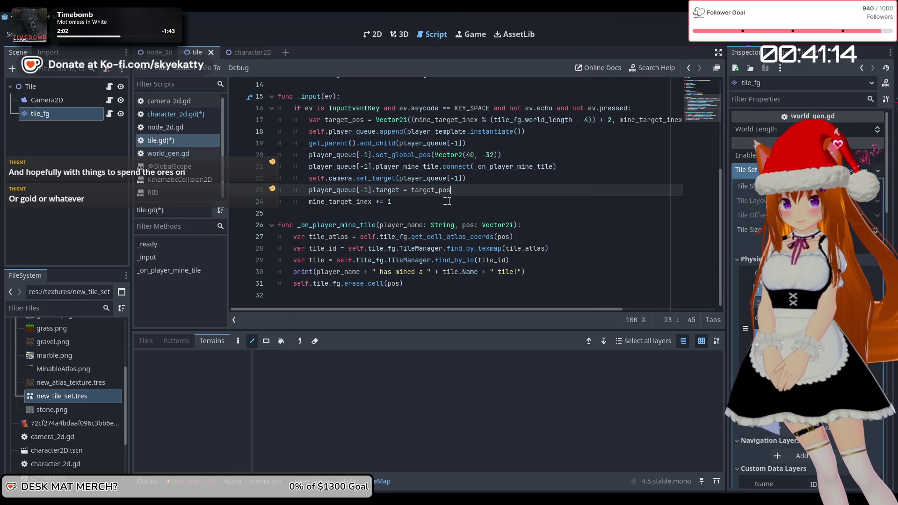
click(479, 183)
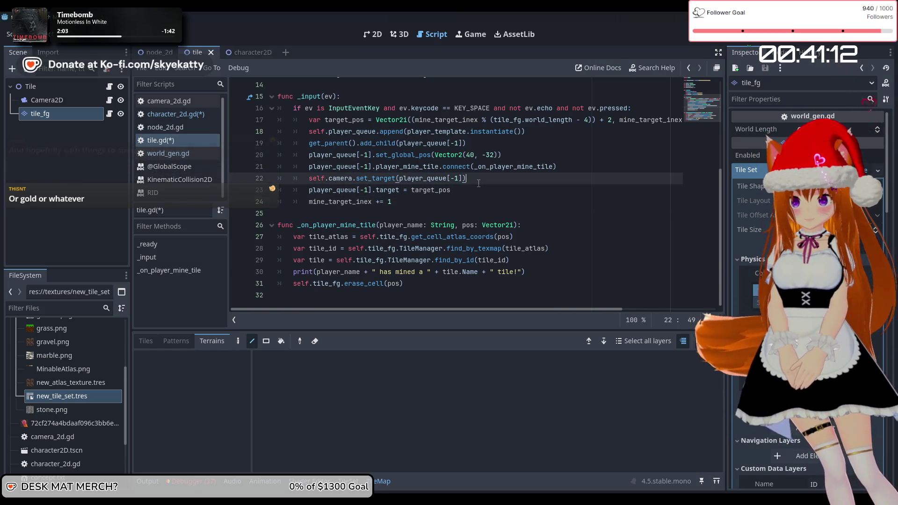
key(Down)
key(Up)
key(Up)
key(Up)
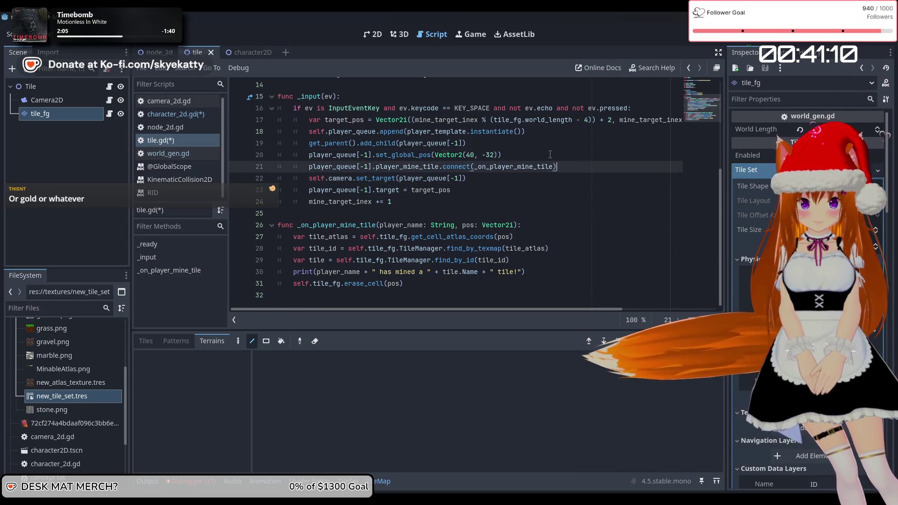
key(Up)
click(493, 191)
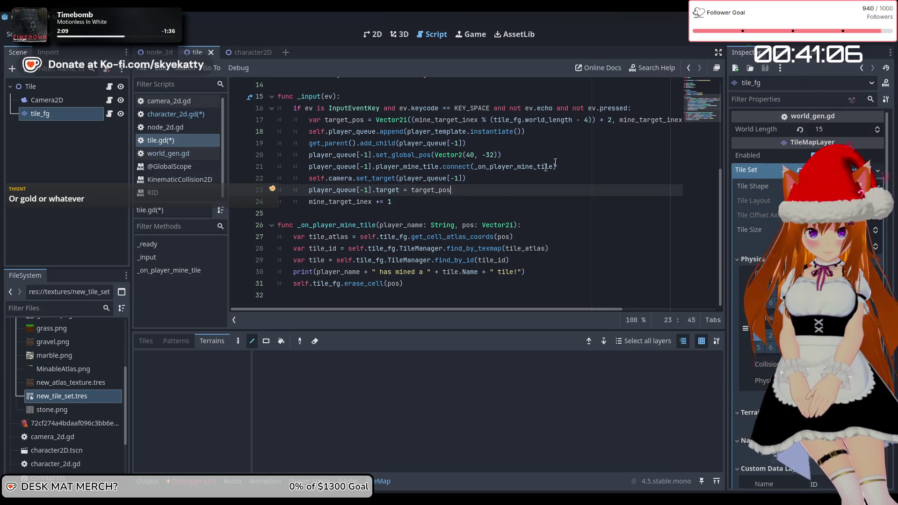
click(437, 201)
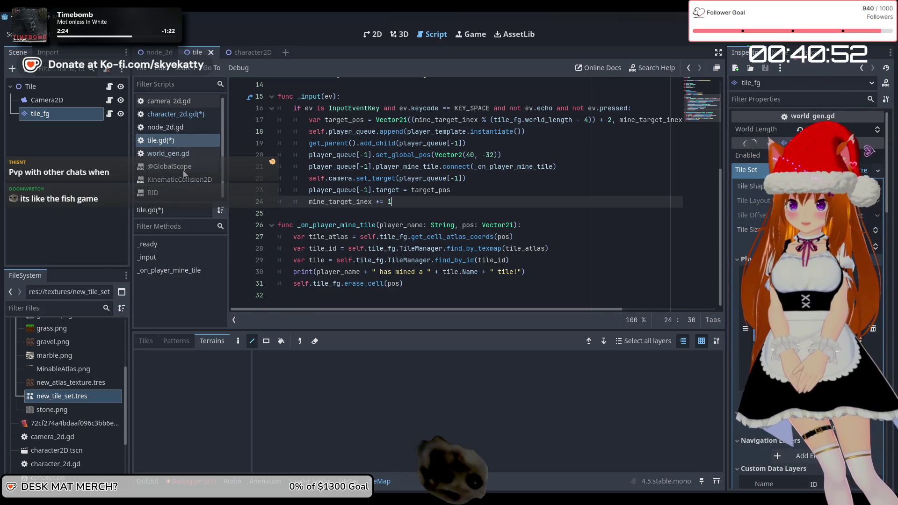
click(191, 117)
Step: Scroll through _physics_process, inspecting the direction calculation and horizontal velocity lines
scroll(400, 204, down, 10)
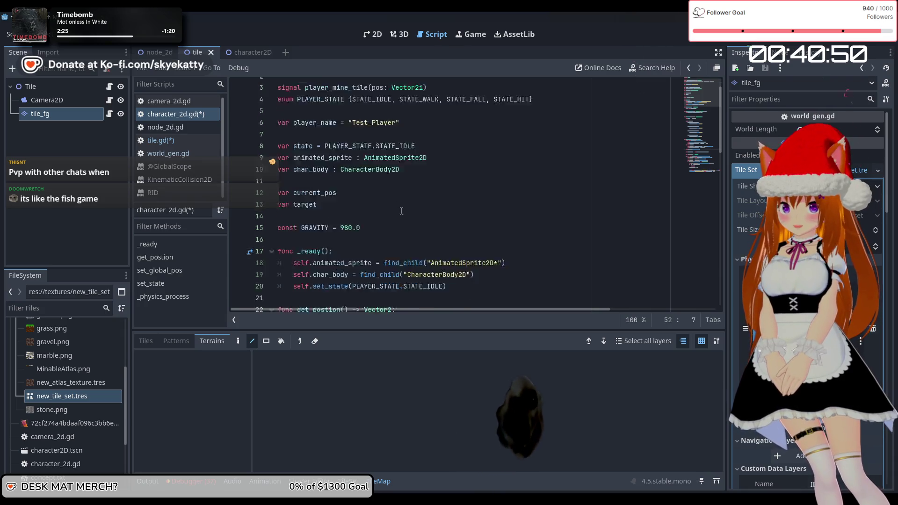
scroll(401, 209, down, 6)
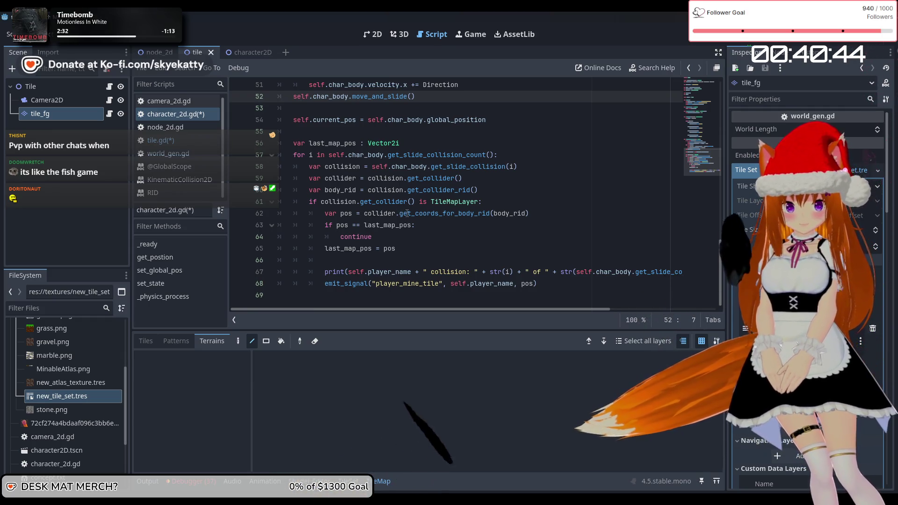
scroll(453, 184, up, 2)
scroll(455, 182, down, 2)
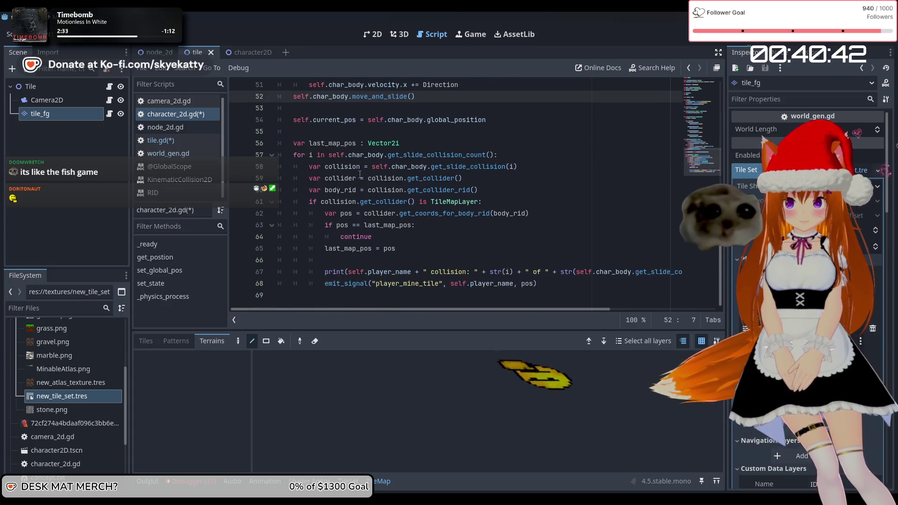
scroll(397, 190, up, 4)
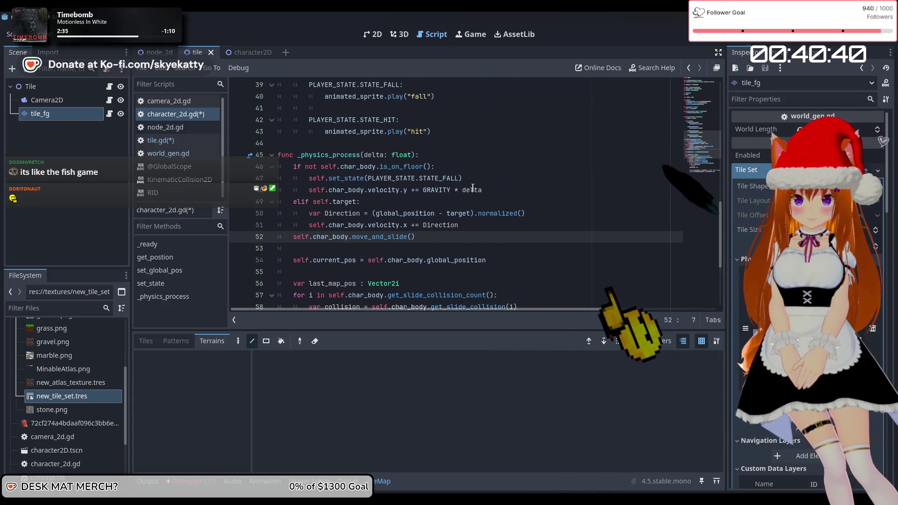
click(482, 214)
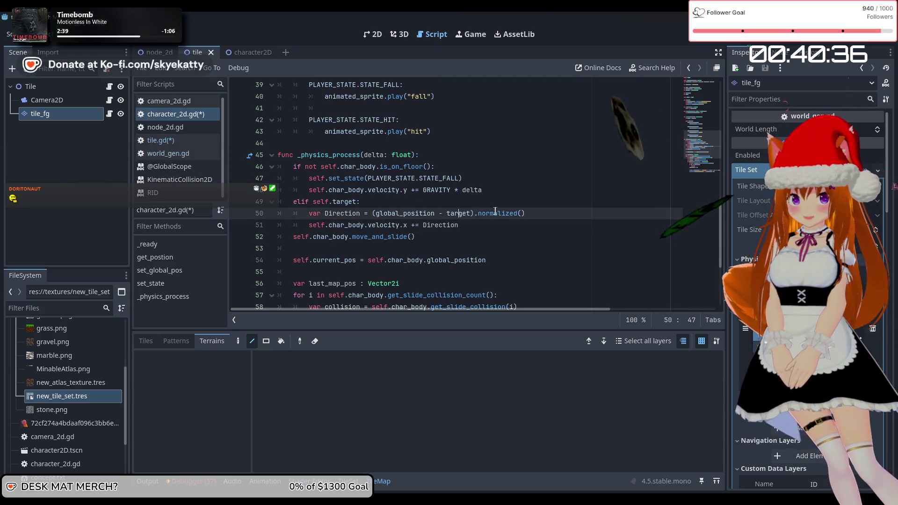
scroll(486, 215, down, 2)
key(Down)
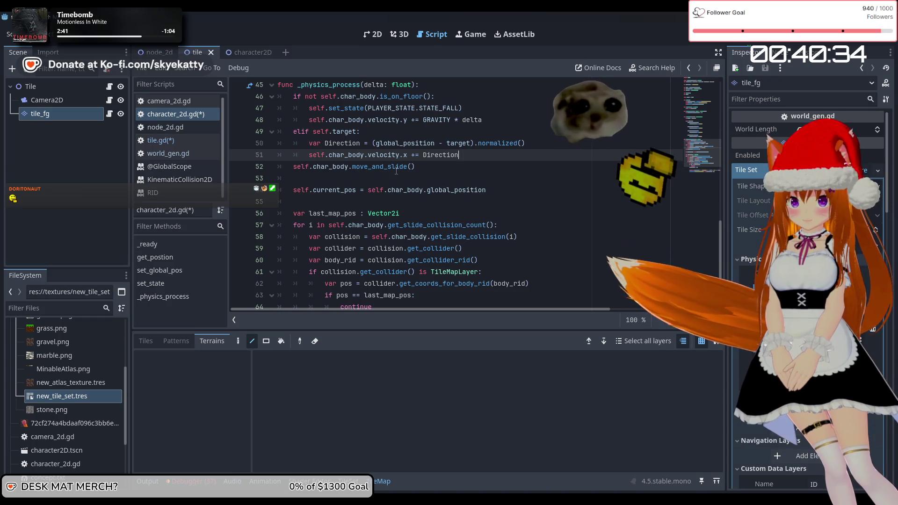
Step: Examine move_and_slide, the on-floor check, the target branch and the slide-collision loop
click(371, 170)
scroll(369, 187, down, 1)
scroll(368, 187, up, 3)
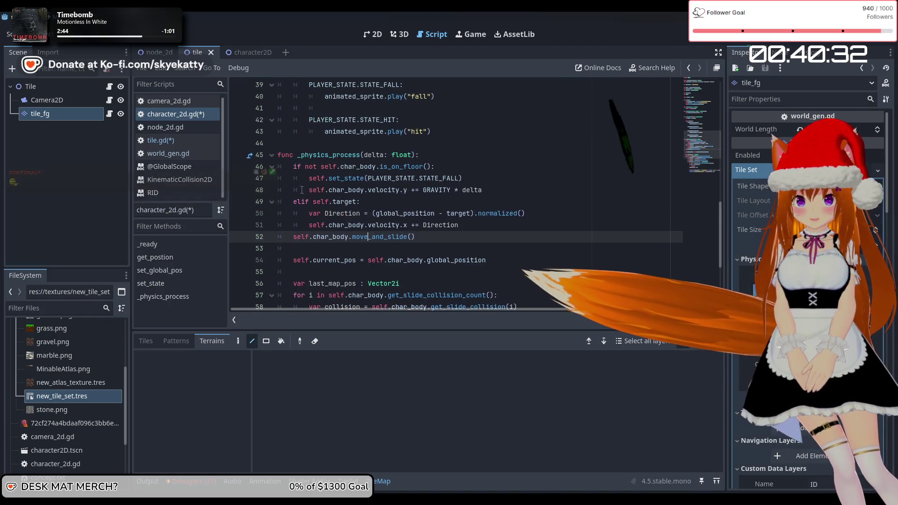
click(358, 166)
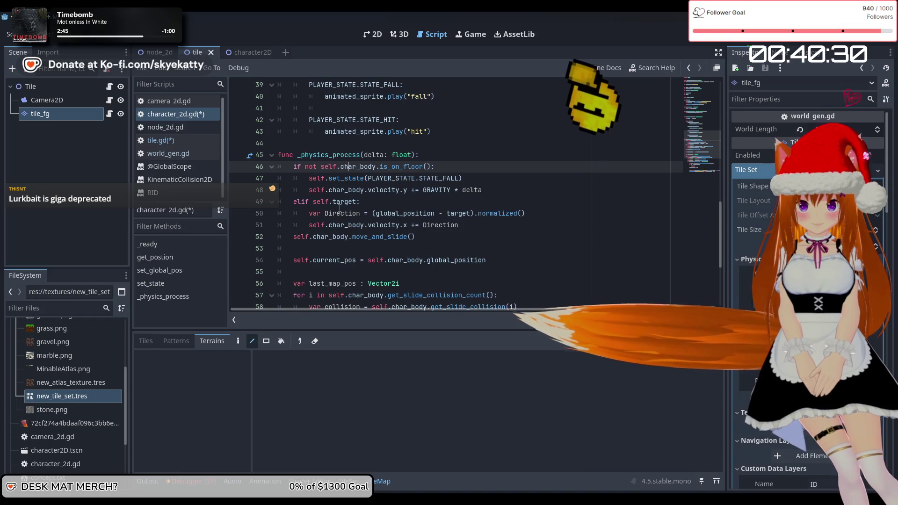
scroll(357, 206, down, 1)
key(Down)
key(Down)
key(Down)
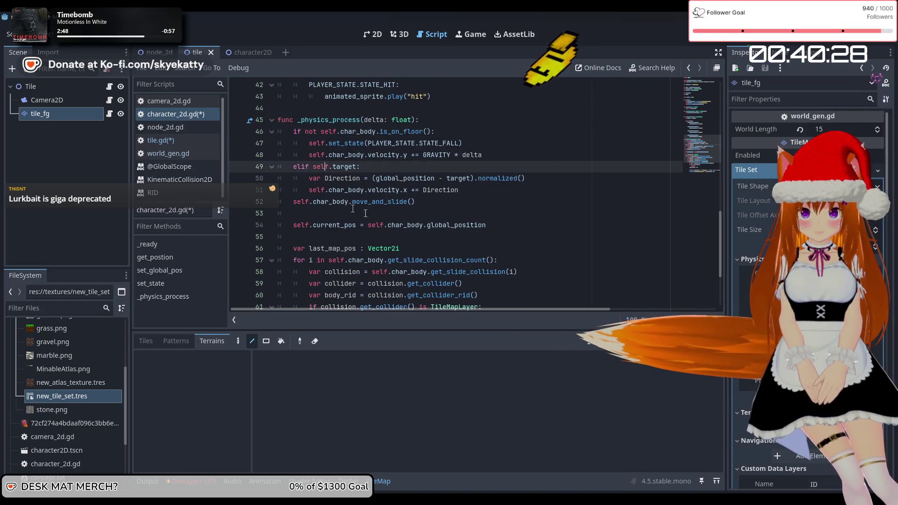
scroll(386, 195, down, 1)
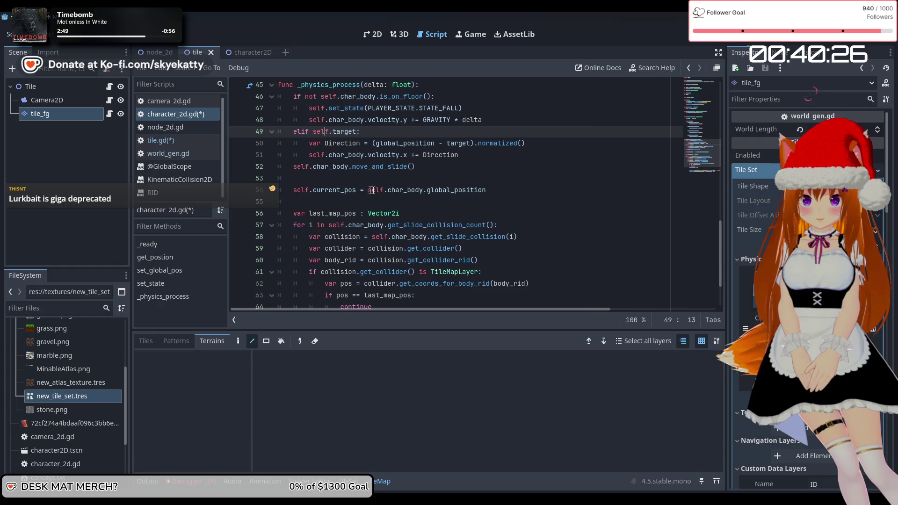
scroll(395, 185, down, 2)
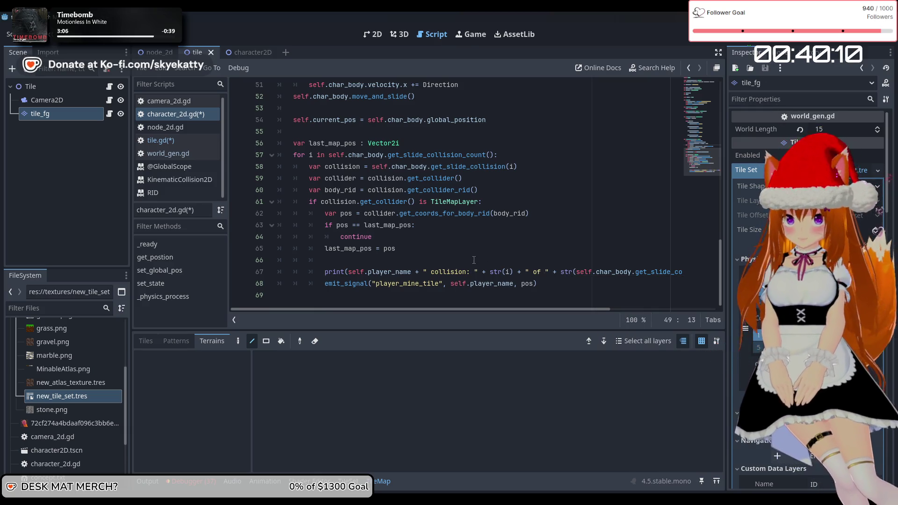
mouse_move(530, 283)
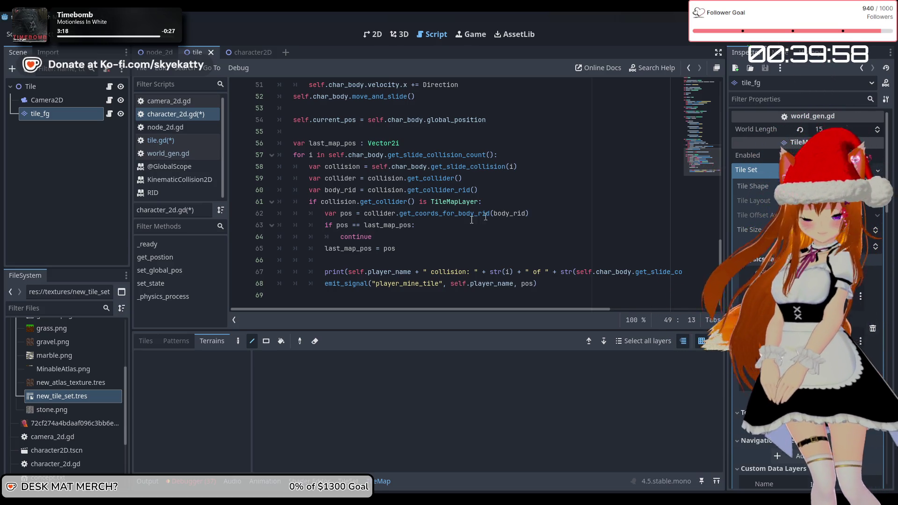
Step: Add an 'if pos == target:' check above the print call in the collision loop
click(398, 248)
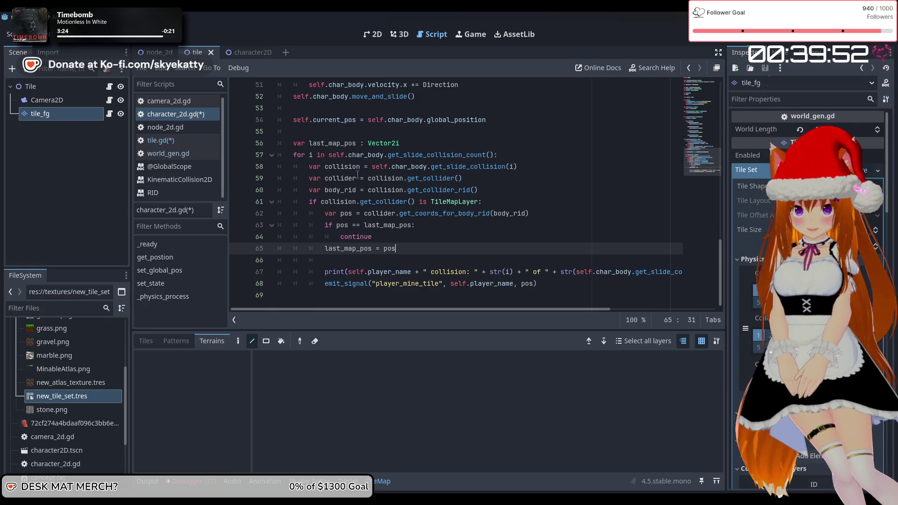
key(Down)
key(Down)
key(Down)
key(Up)
key(Up)
key(Up)
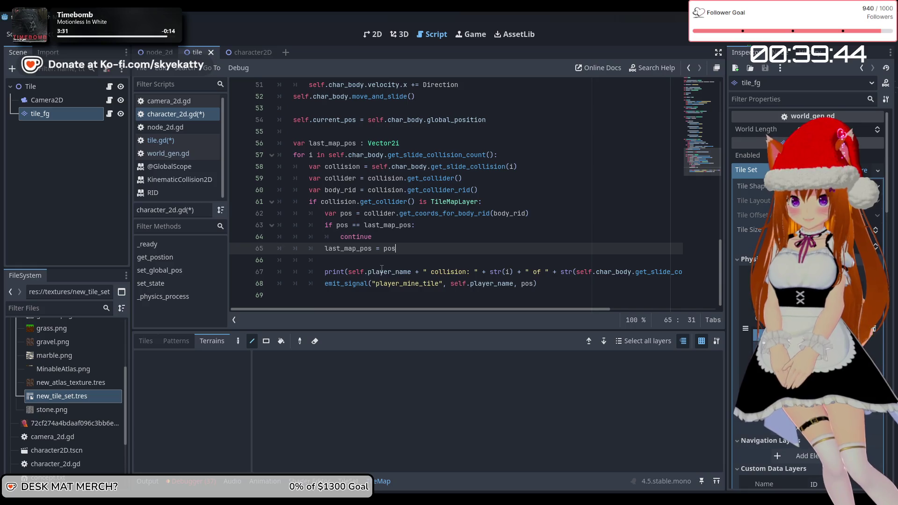
click(348, 273)
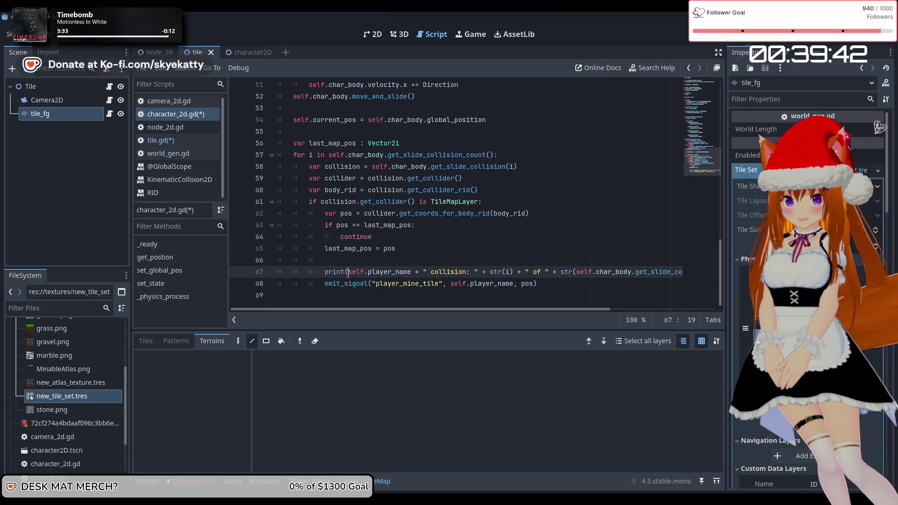
click(359, 263)
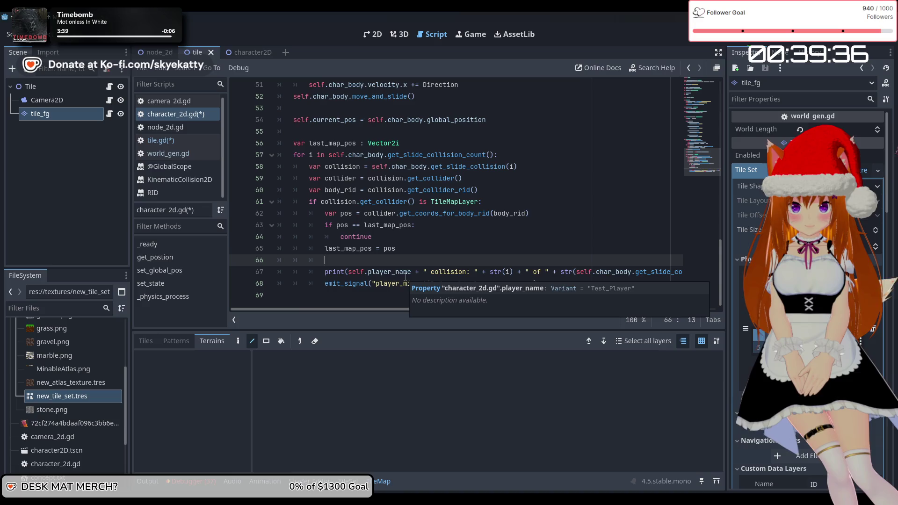
key(Return)
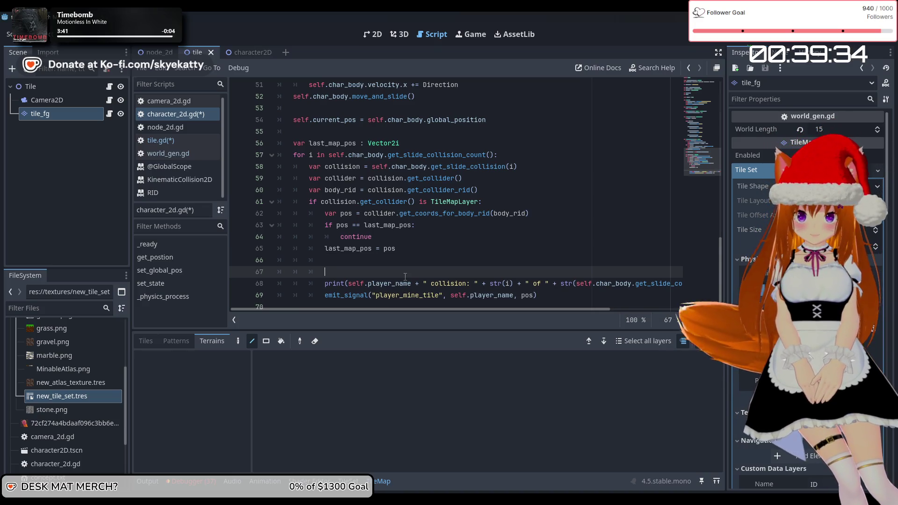
text(ifpos =)
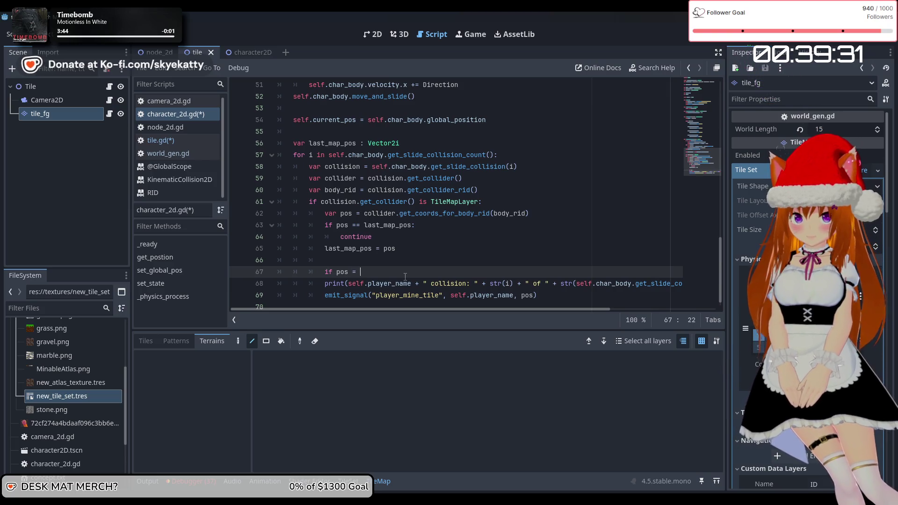
key(BackSpace)
text(== tar)
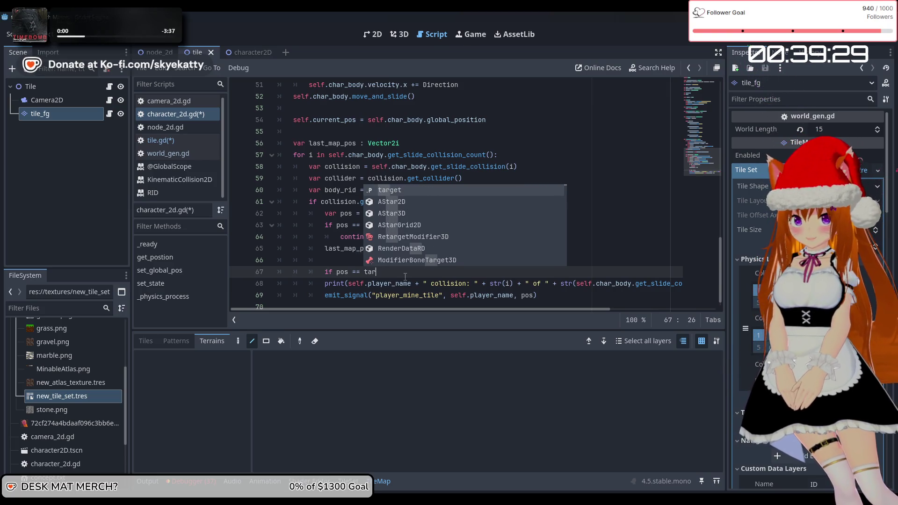
key(Return)
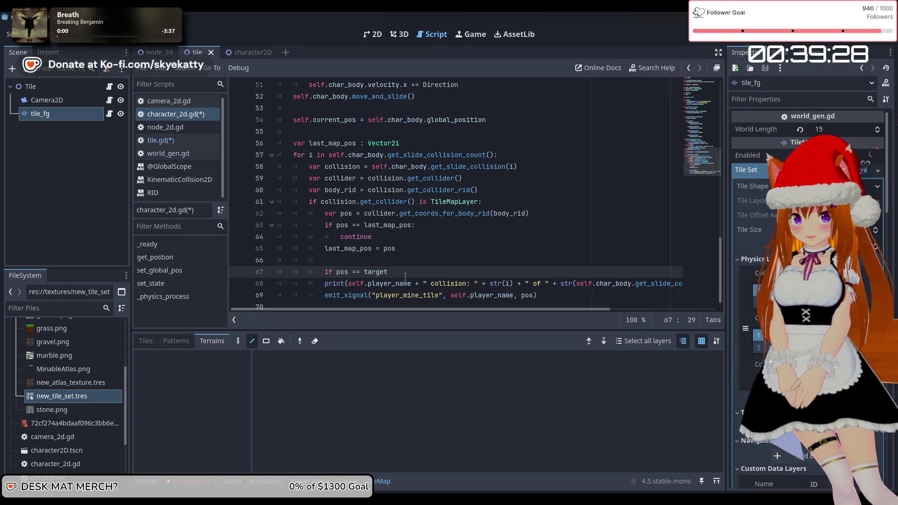
text(:)
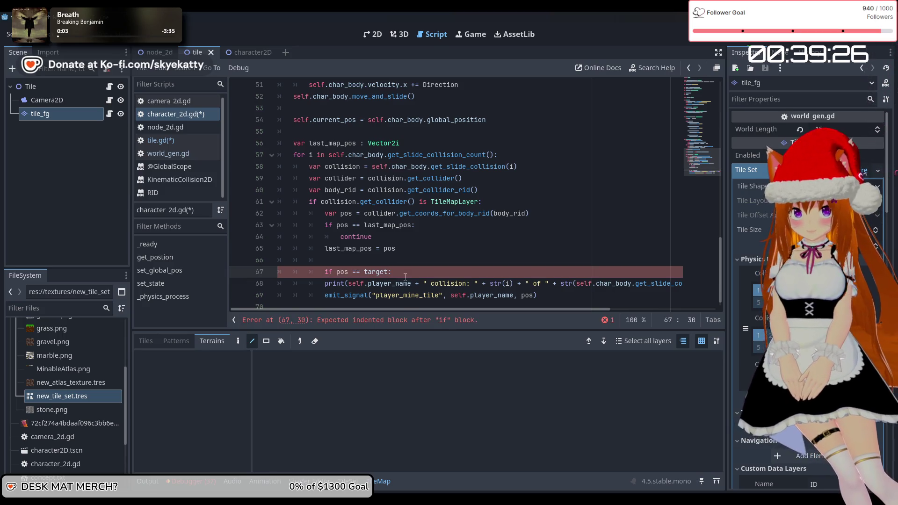
Step: Indent emit_signal into the new if block and add an indented blank line under the check
click(326, 284)
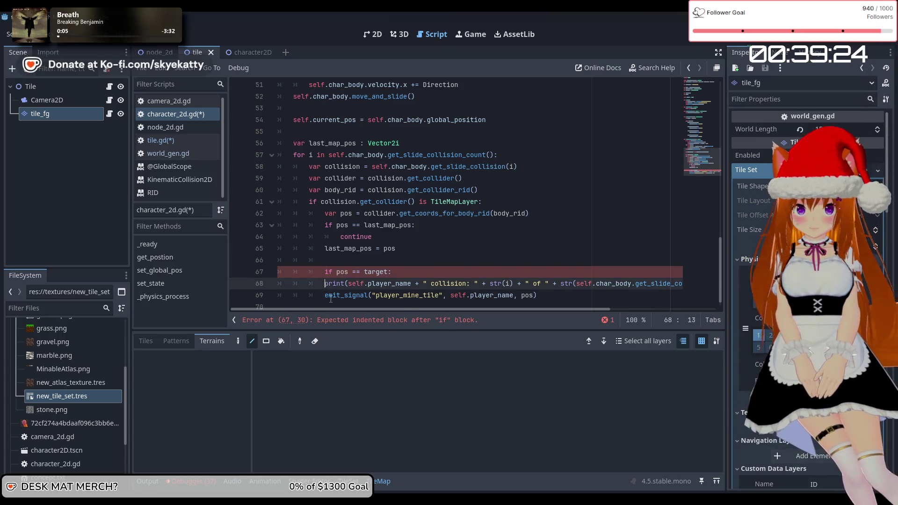
click(326, 295)
key(Tab)
click(444, 272)
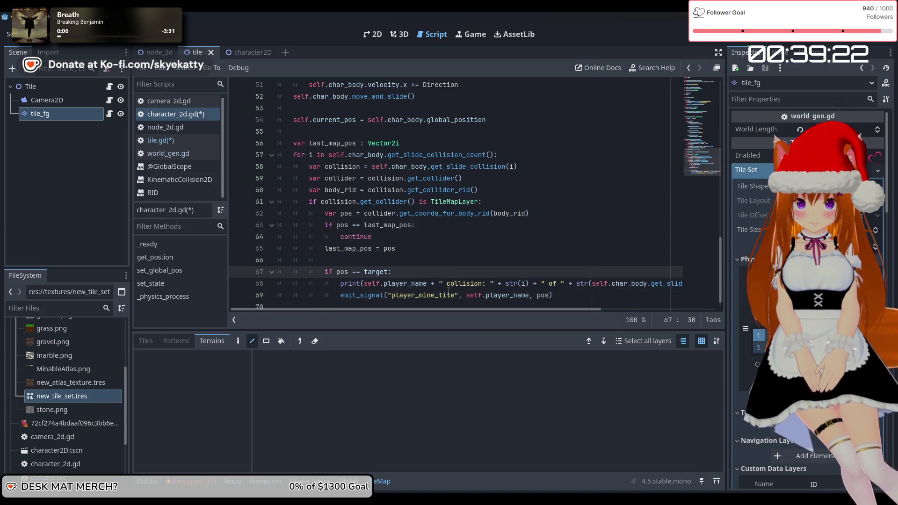
click(470, 238)
click(470, 244)
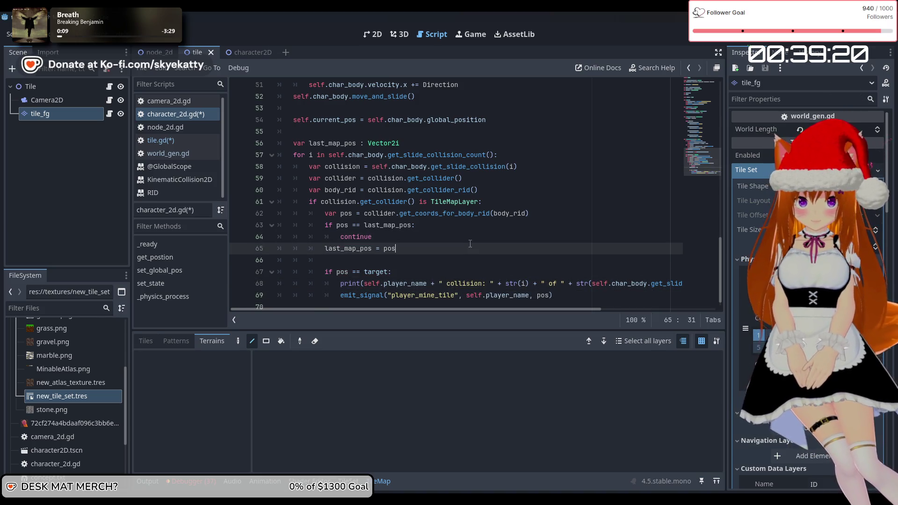
scroll(470, 243, down, 1)
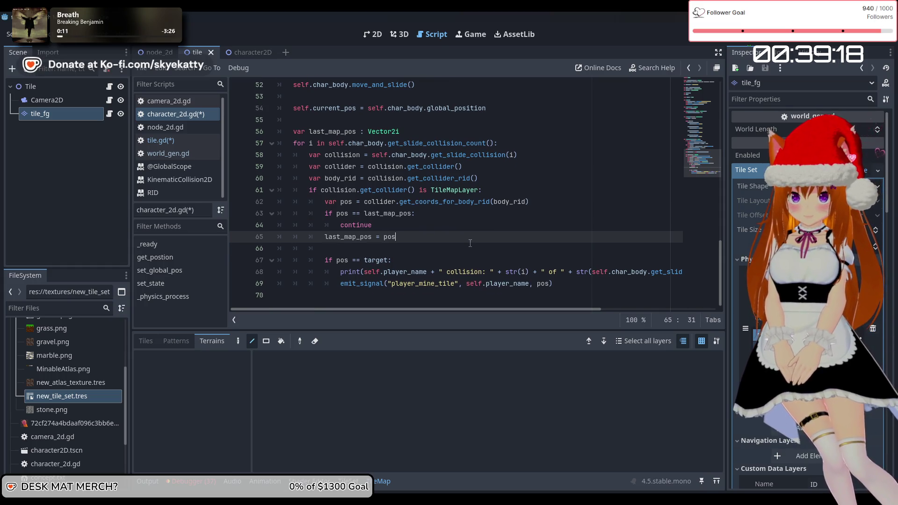
click(570, 289)
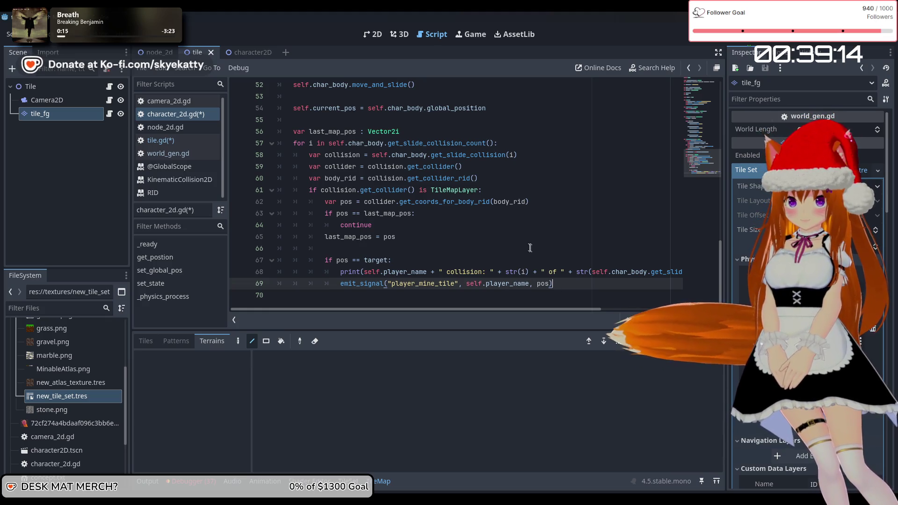
click(437, 264)
key(Return)
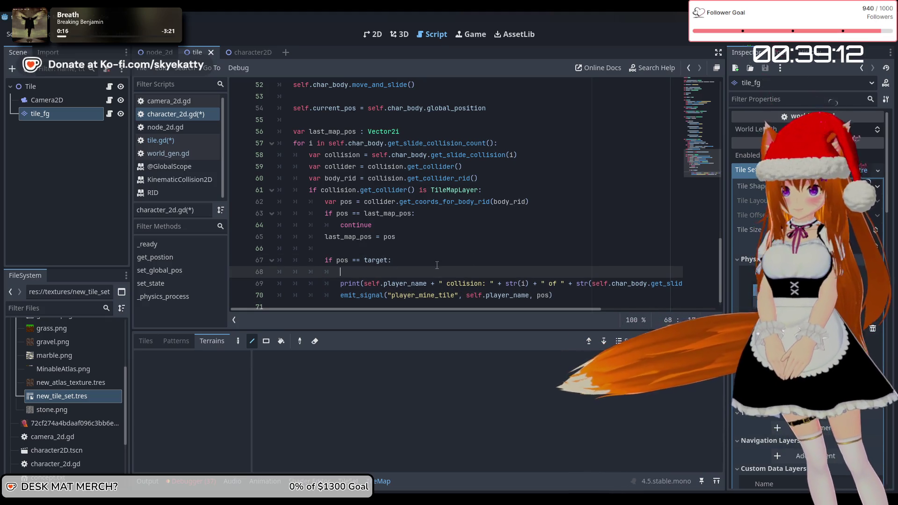
Step: Add a new line under 'elif self.target:' in _physics_process and start typing 'self.set_'
scroll(437, 265, down, 1)
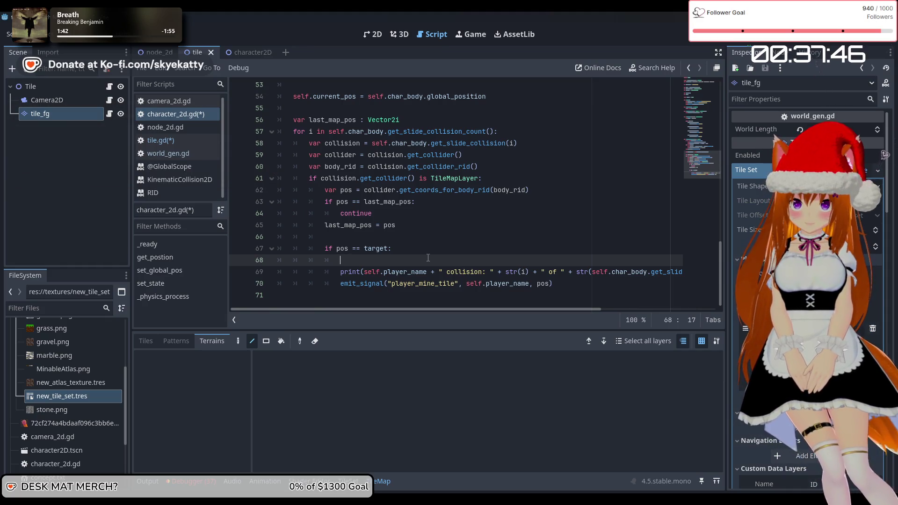
scroll(428, 258, up, 4)
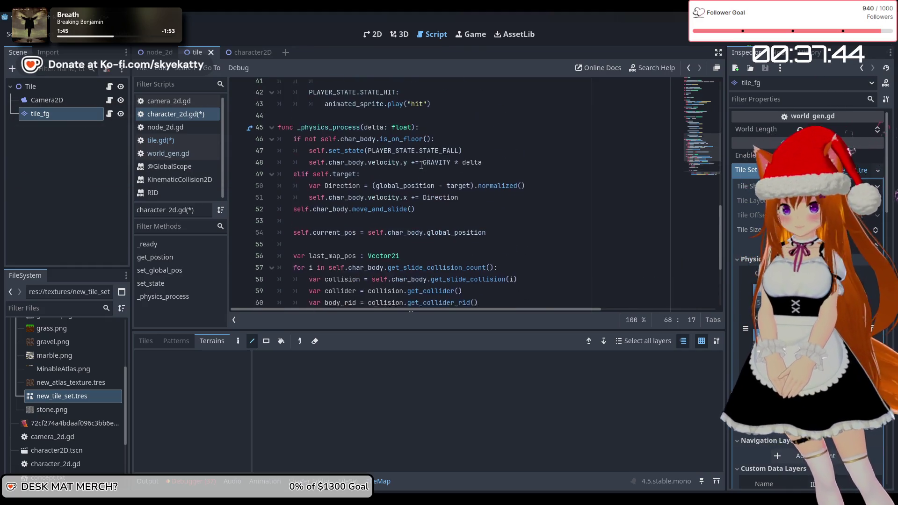
scroll(344, 165, down, 2)
scroll(348, 165, up, 2)
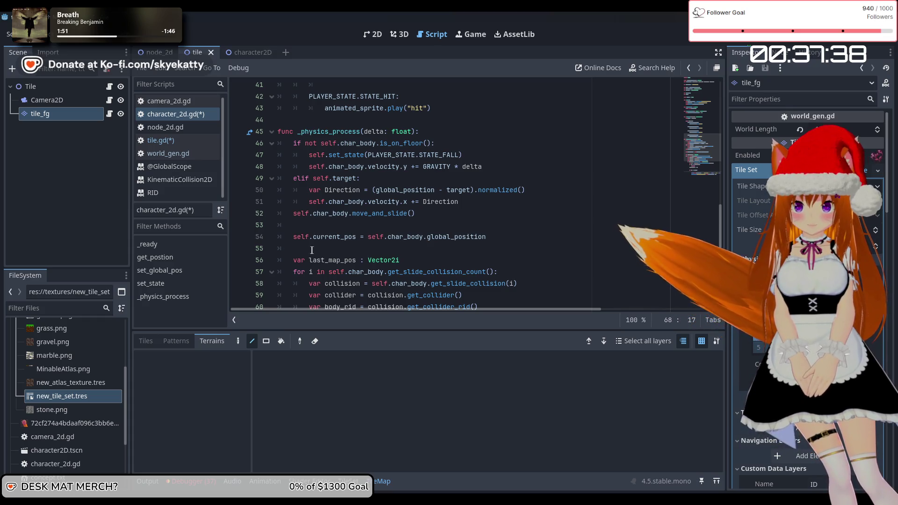
click(377, 180)
key(Return)
text(lf.set_s)
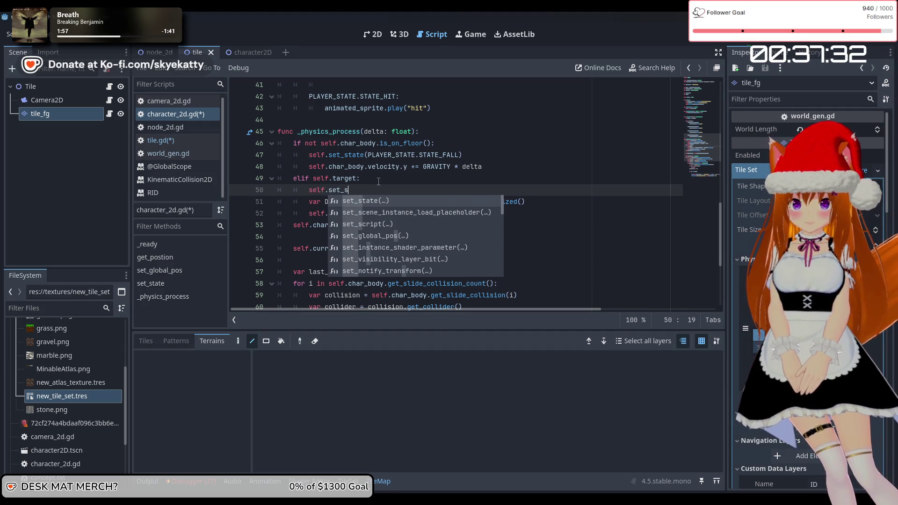
Step: Complete the line as self.set_state(PLAYER_STATE.STATE_WALK) using autocomplete
key(Return)
key(Right)
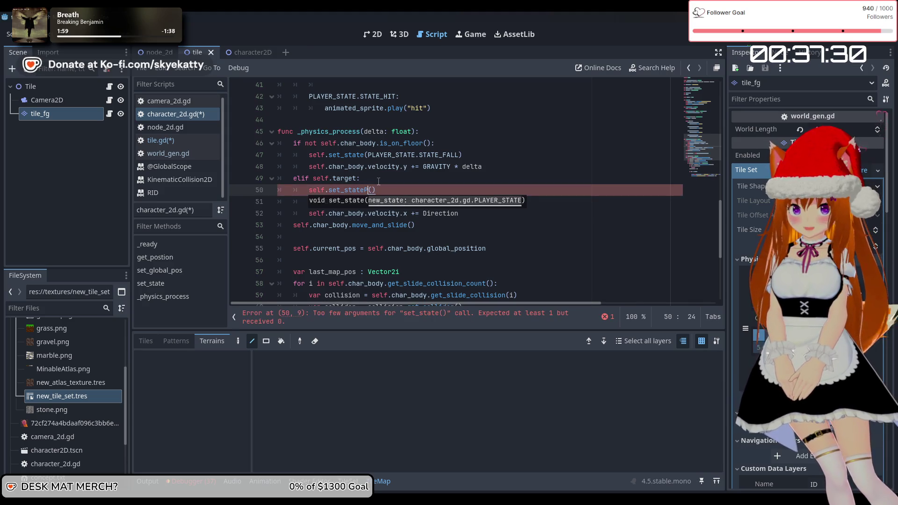
text(L)
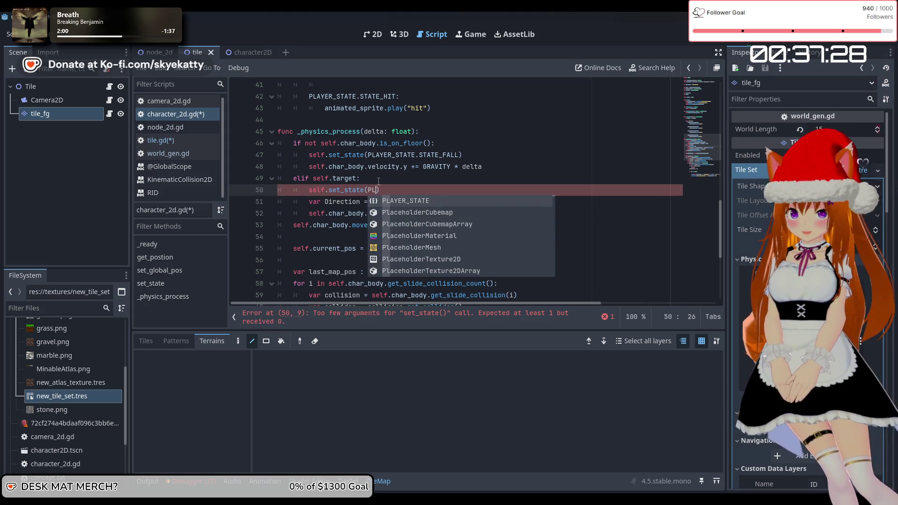
key(Return)
text(.)
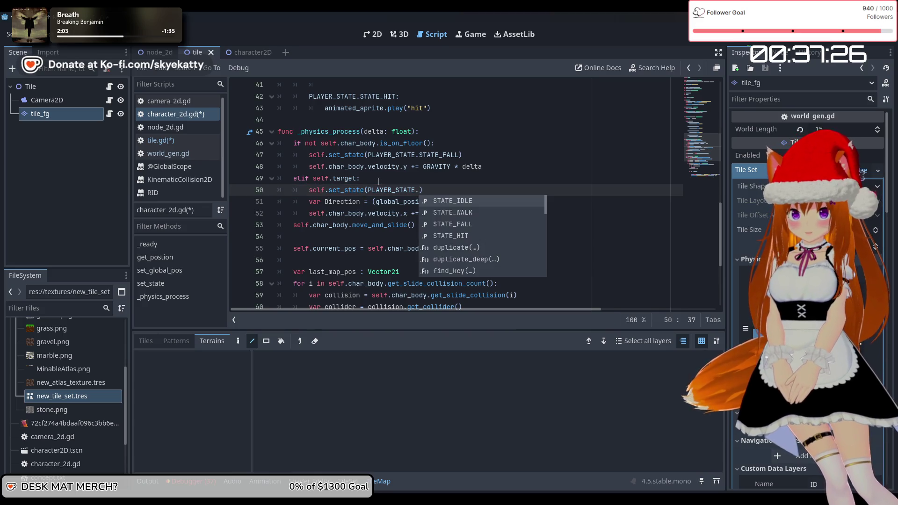
key(Down)
key(Return)
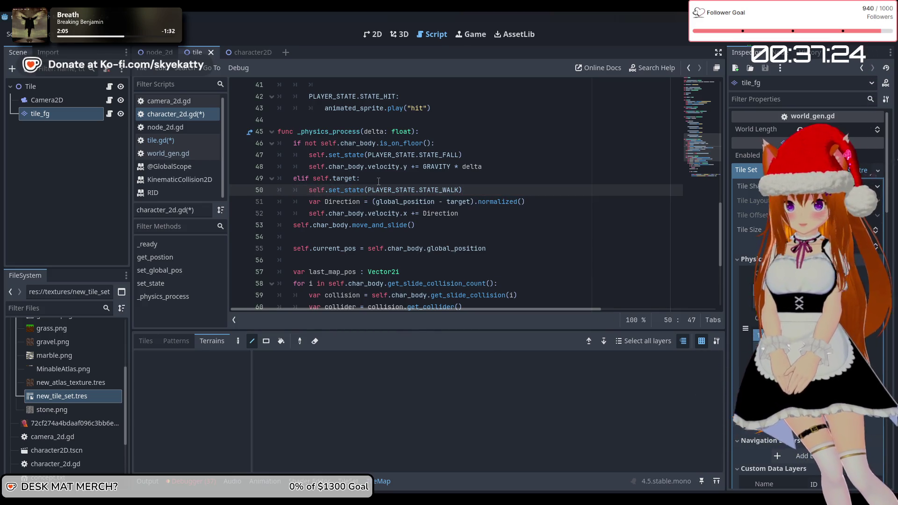
key(Down)
key(Down)
key(Down)
key(Up)
key(Up)
key(Up)
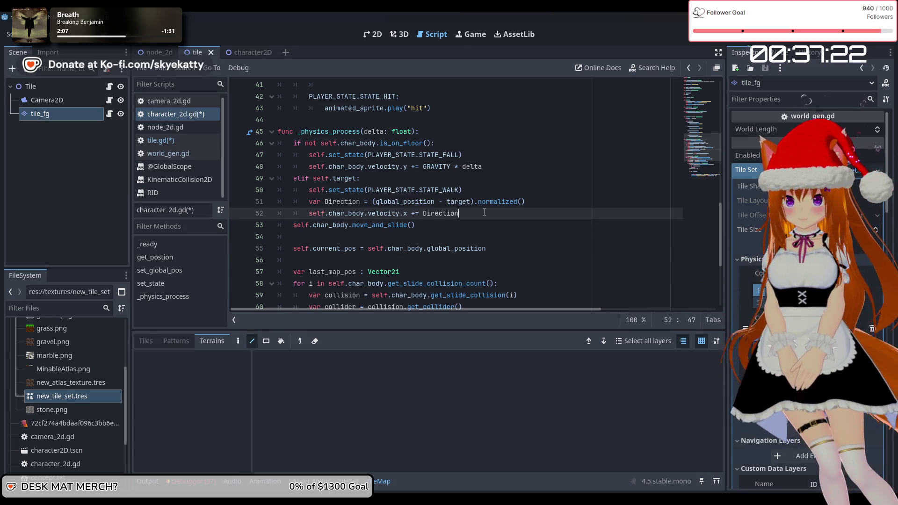
key(Down)
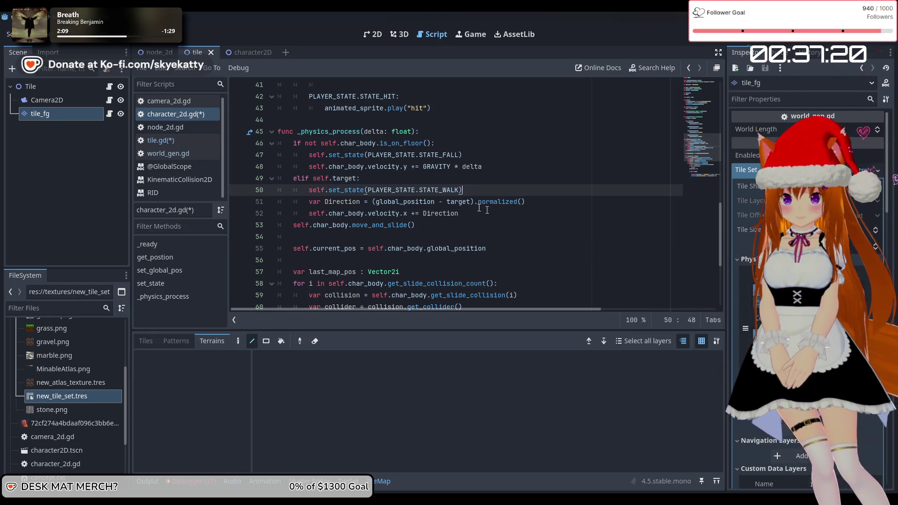
scroll(432, 216, down, 5)
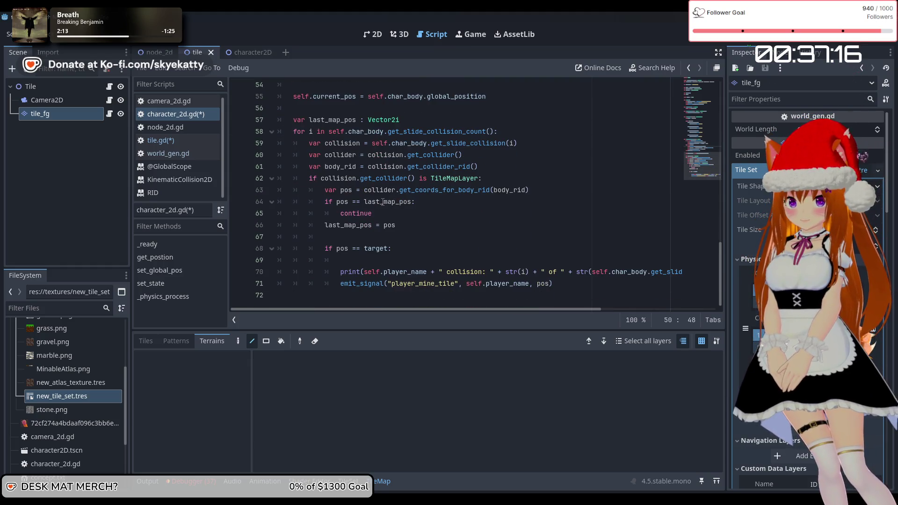
Step: Add self.set_state(PLAYER_STATE.STATE_HIT) on blank line 69 under the target check
click(438, 258)
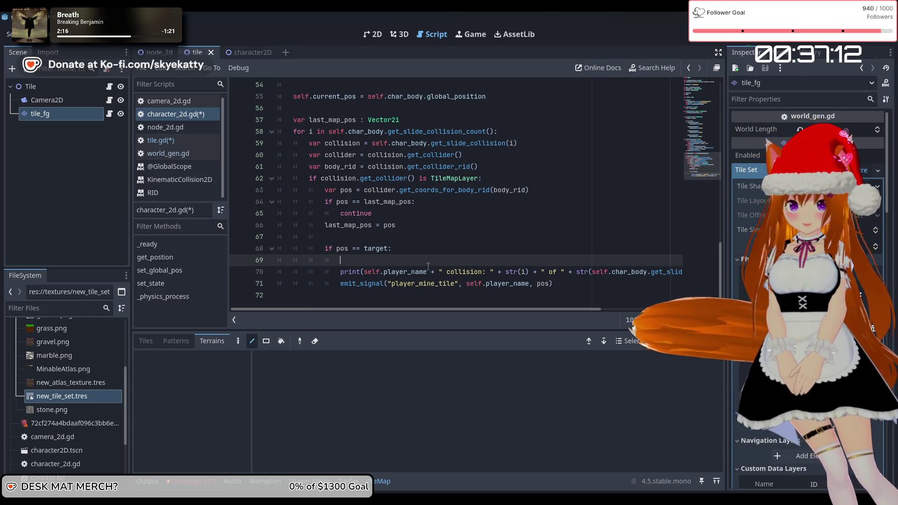
text(self.s)
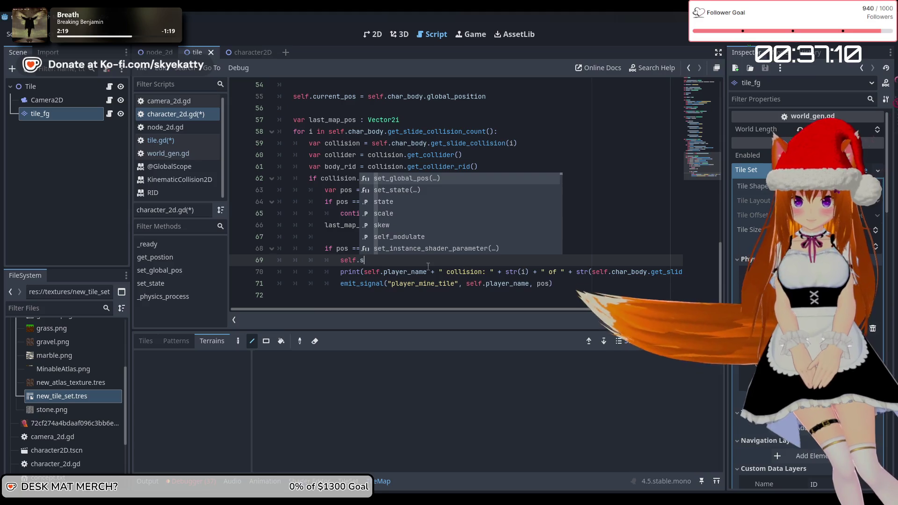
key(Down)
key(Return)
text(P)
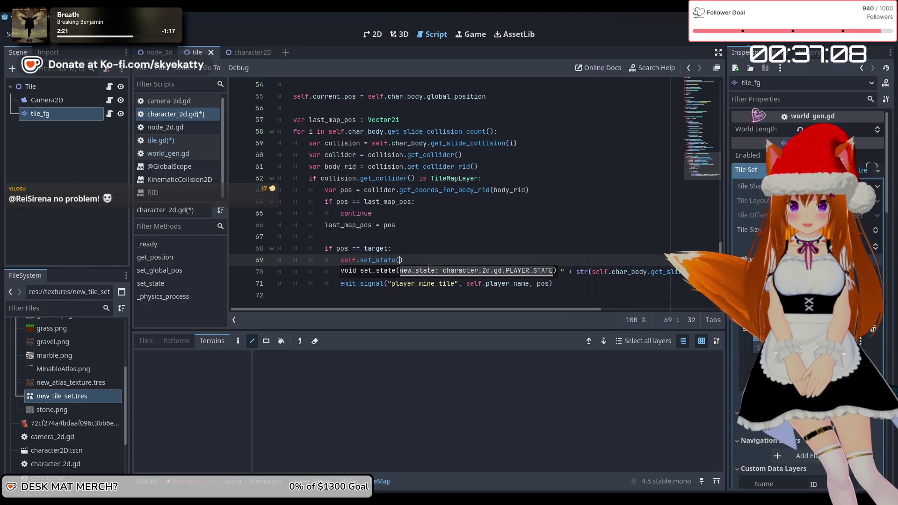
text(L)
key(Return)
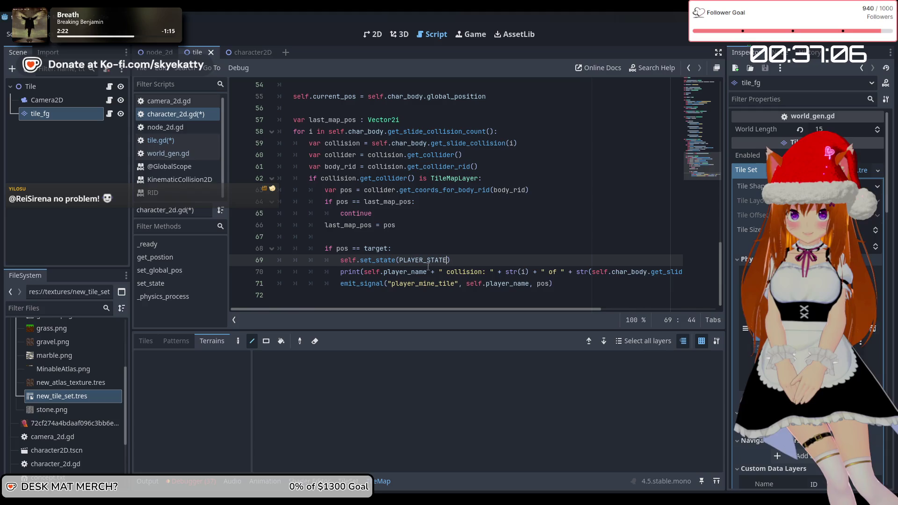
text(.)
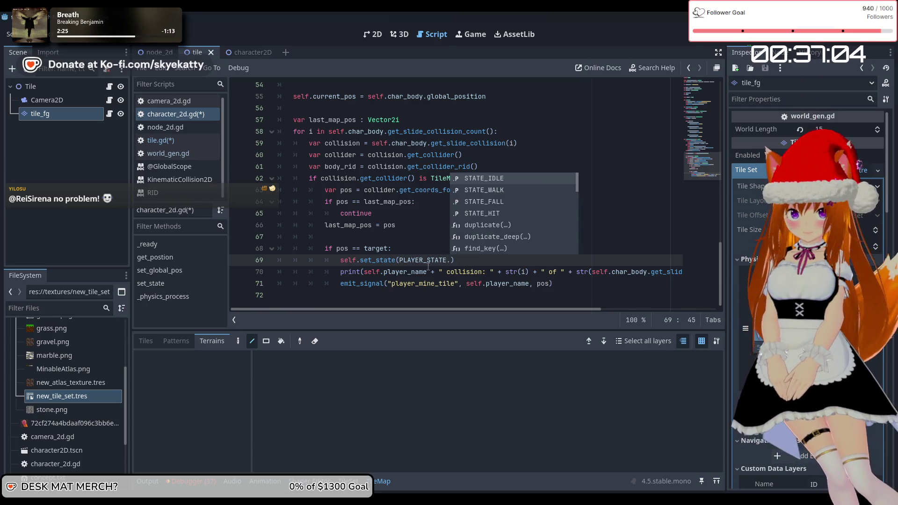
key(Down)
key(Return)
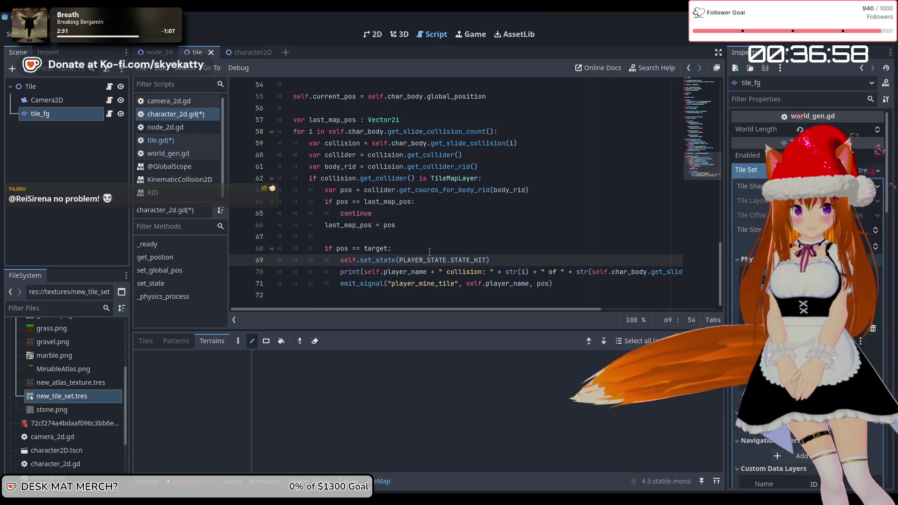
scroll(431, 252, up, 2)
scroll(467, 254, down, 2)
Step: Append 'and self.state not PLAYER_STATE.STATE_HIT' to the line 49 elif condition
scroll(479, 255, up, 3)
scroll(479, 255, up, 4)
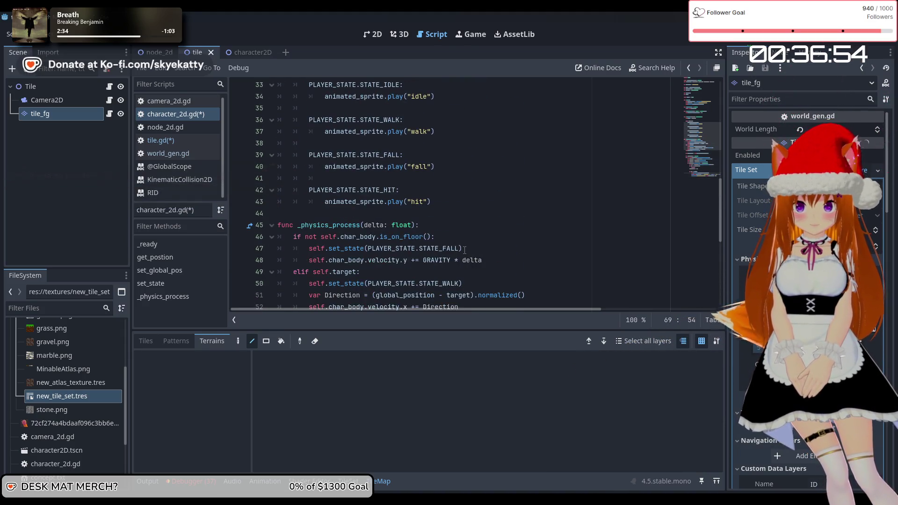
scroll(369, 246, down, 2)
scroll(367, 169, down, 1)
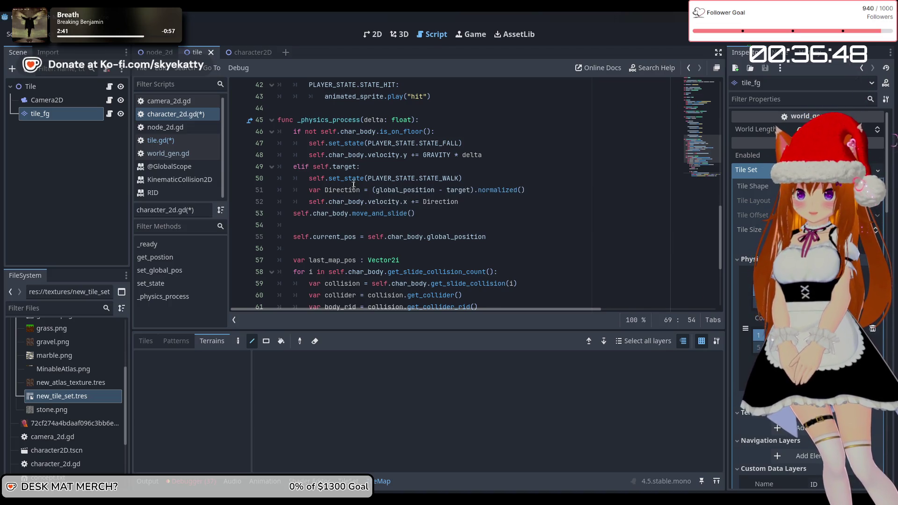
click(357, 166)
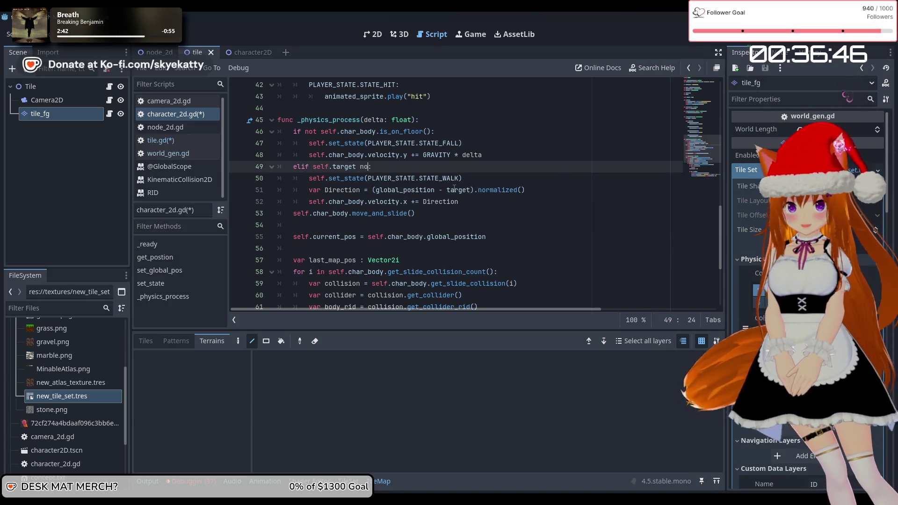
text(and self.)
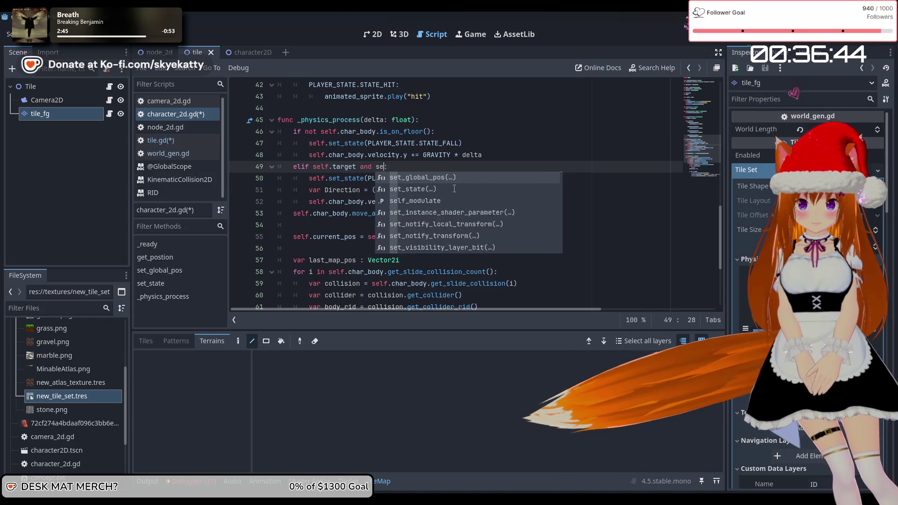
text(state )
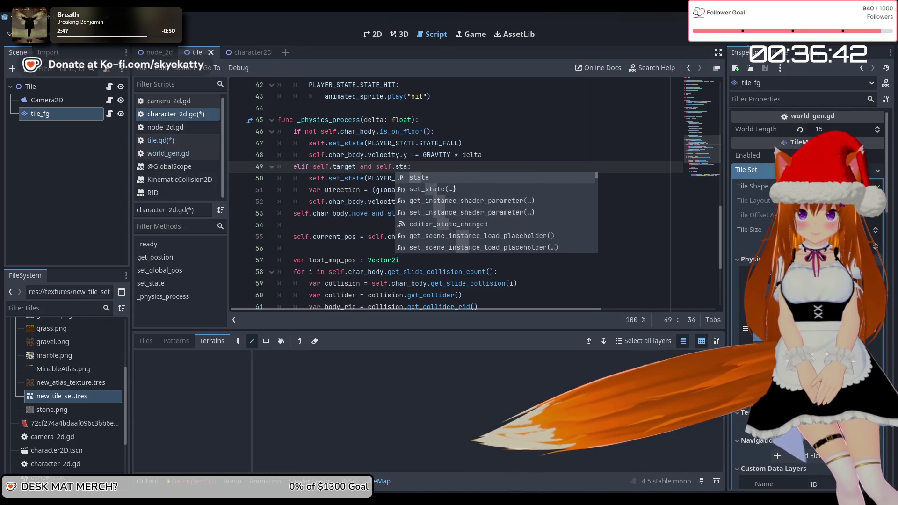
text(not )
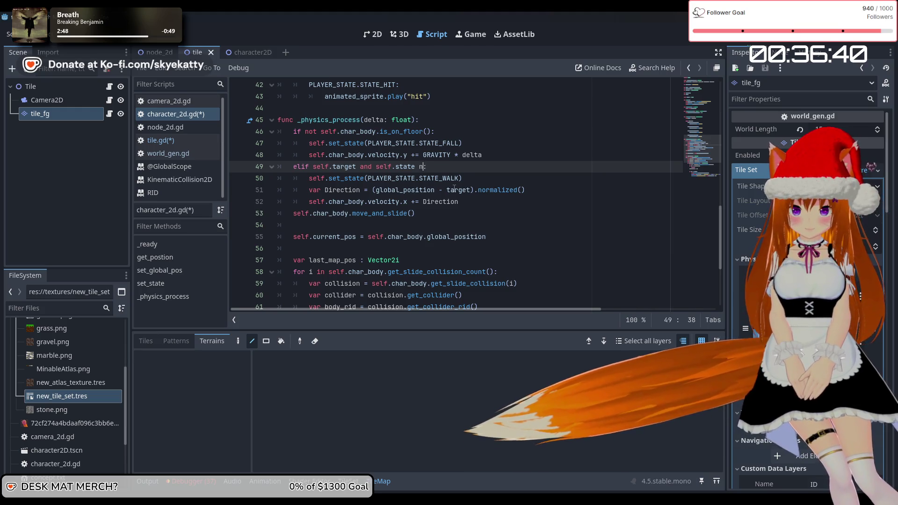
text(PLAYER_STATE.)
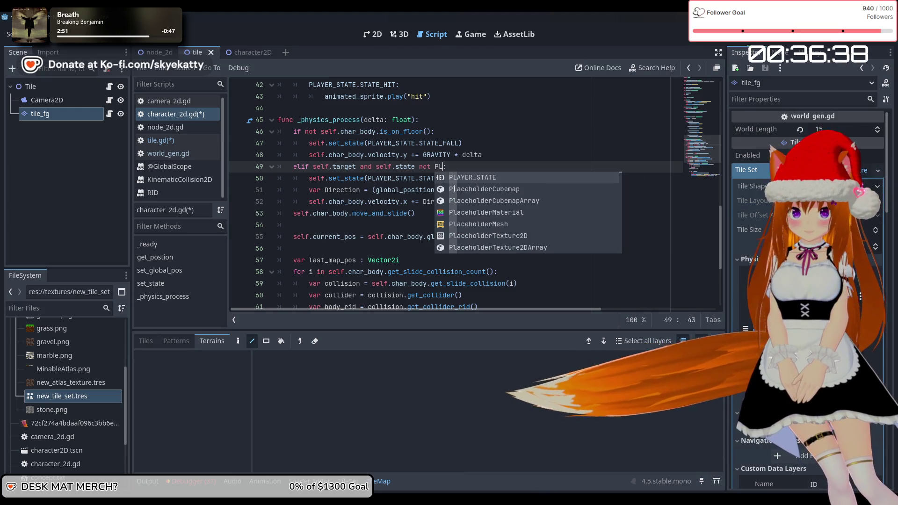
text(P)
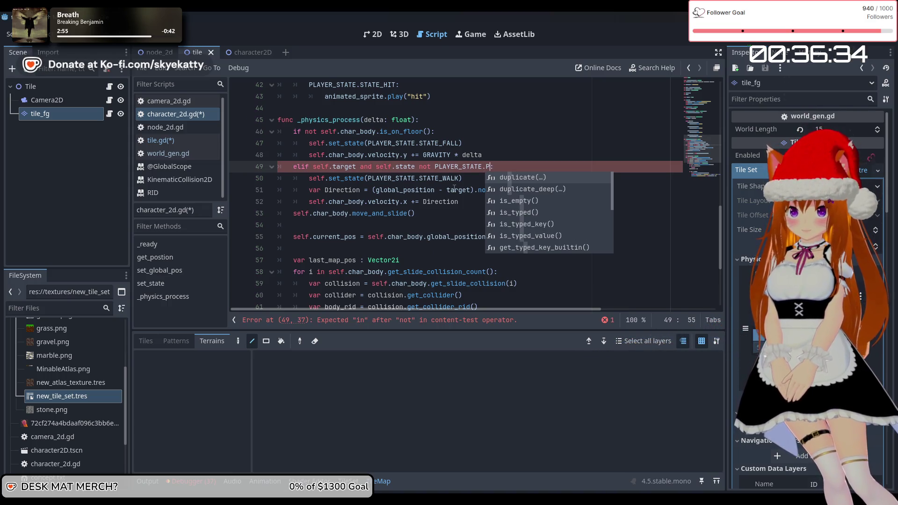
text(LAYE)
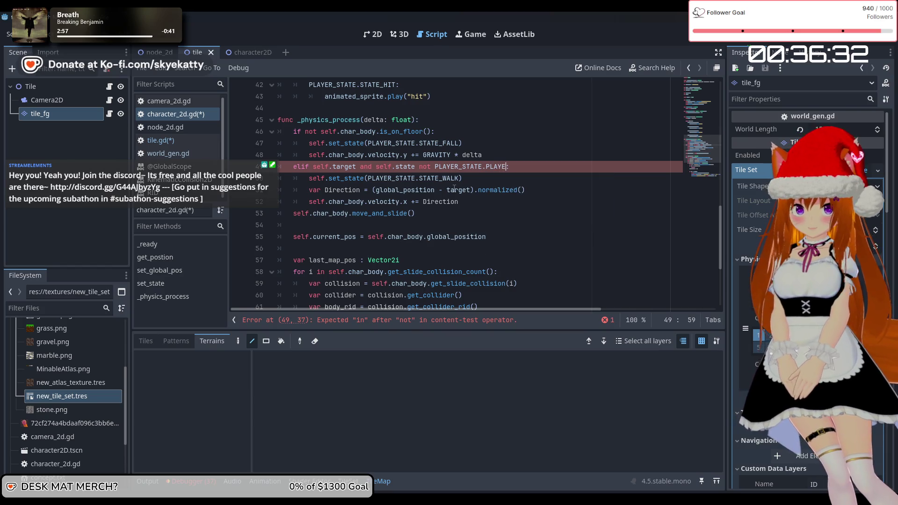
text(S)
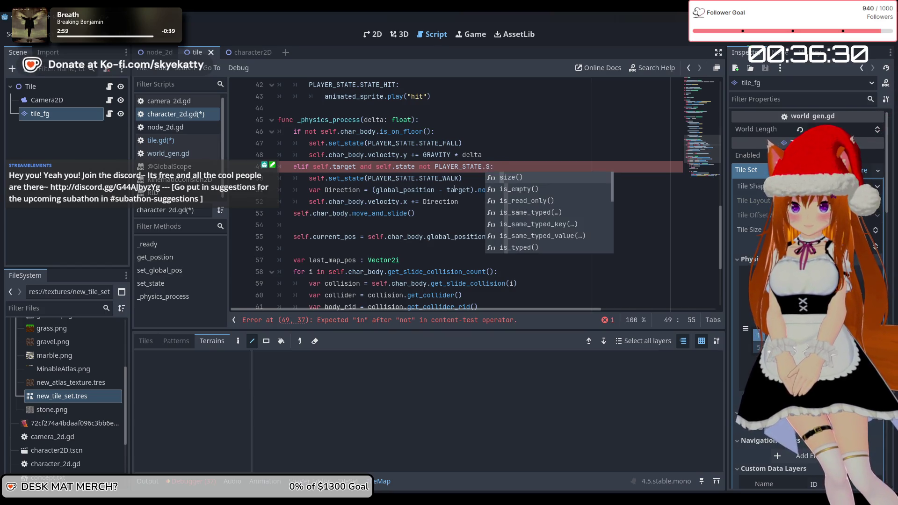
text(T)
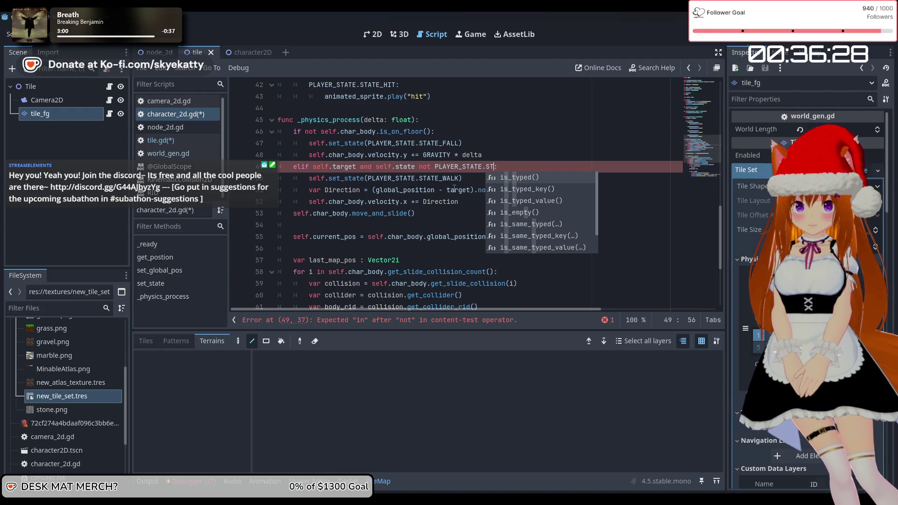
text(ATE_HIT)
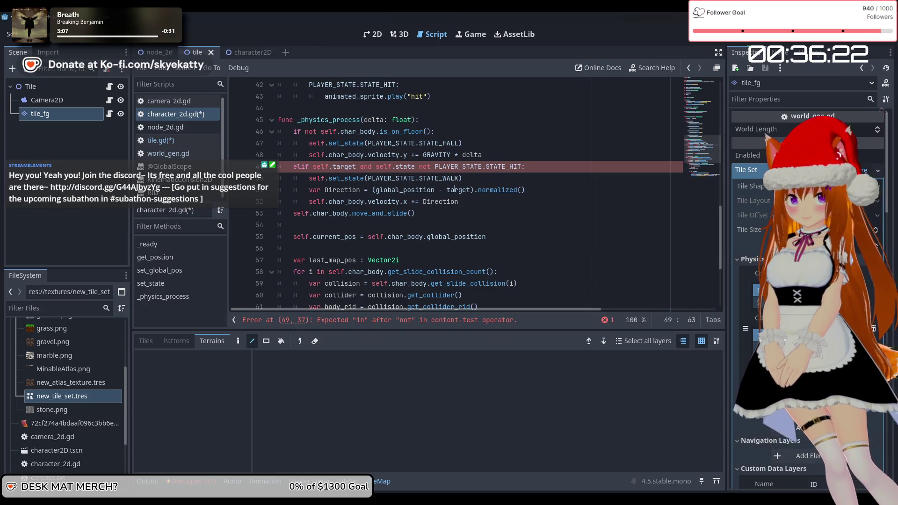
click(469, 181)
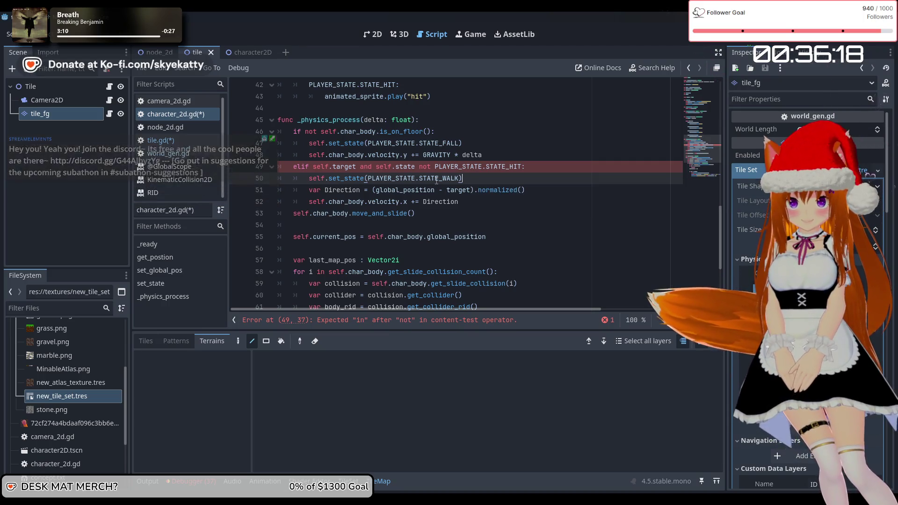
Step: Replace 'not' with '!=' in the line 49 state comparison
mouse_move(448, 168)
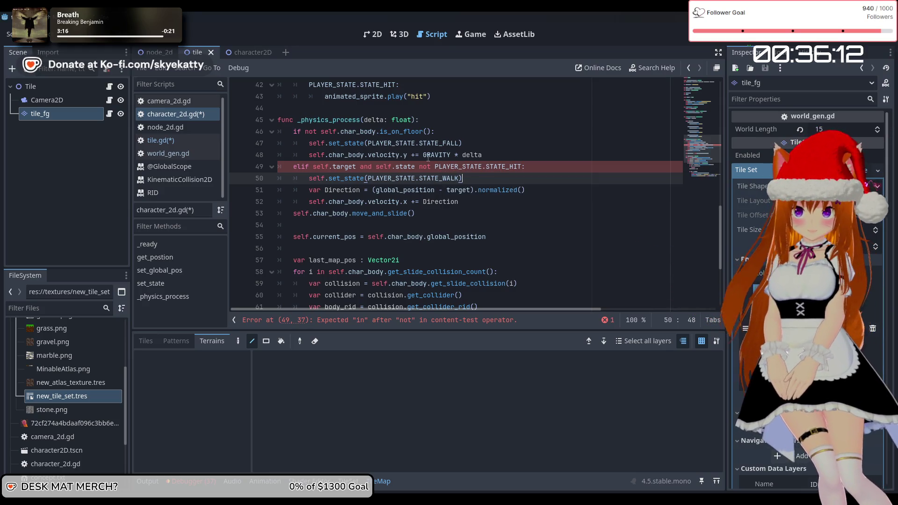
click(431, 167)
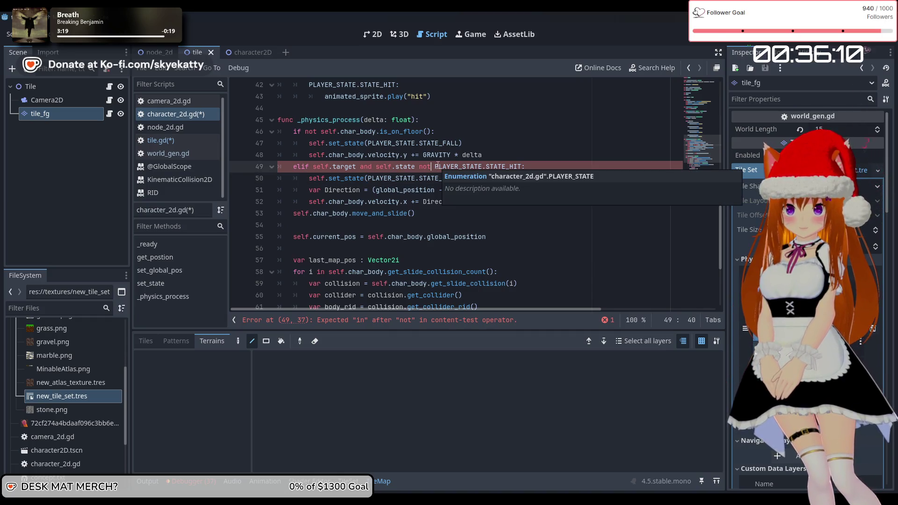
text(is)
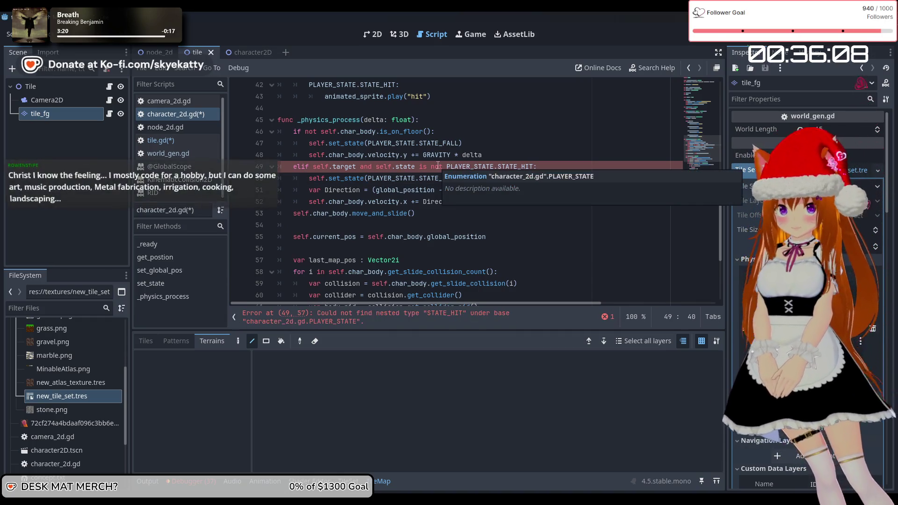
click(439, 166)
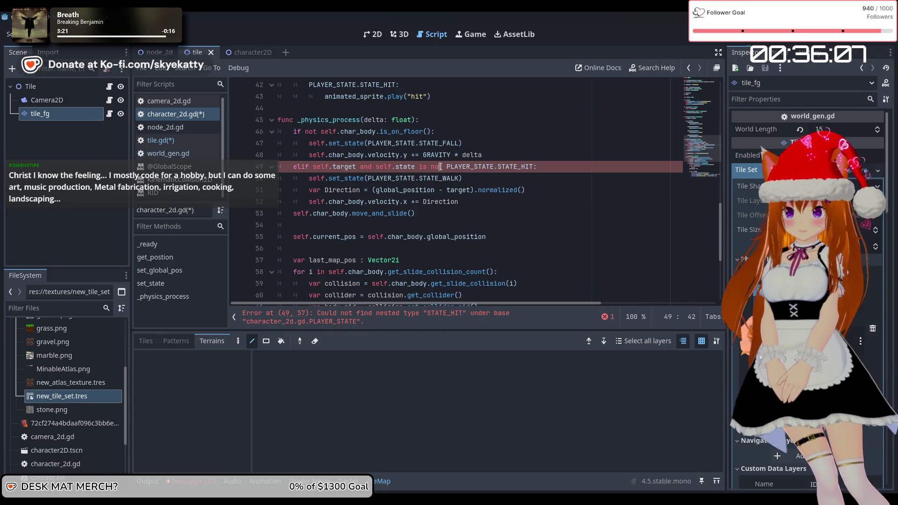
text(=)
click(505, 148)
click(503, 166)
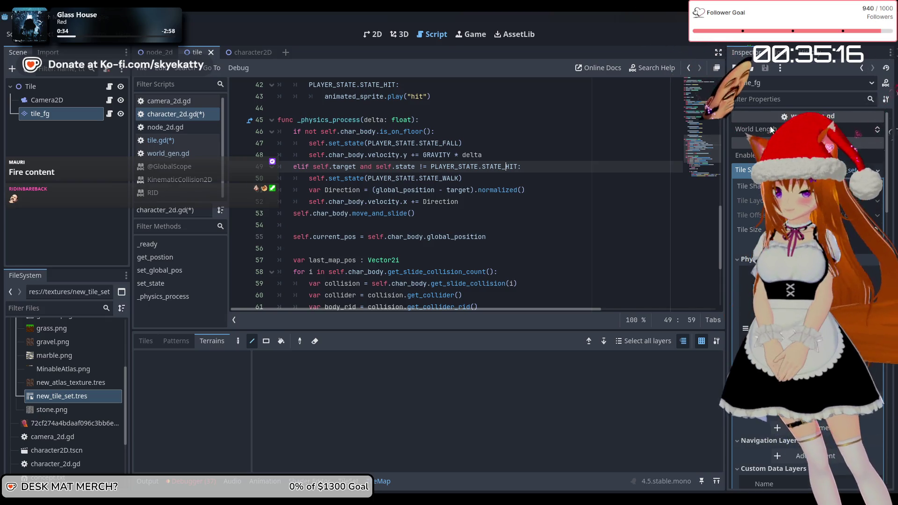
key(Down)
Step: Scroll through character_2d.gd to review the script
scroll(540, 214, down, 1)
scroll(540, 213, down, 3)
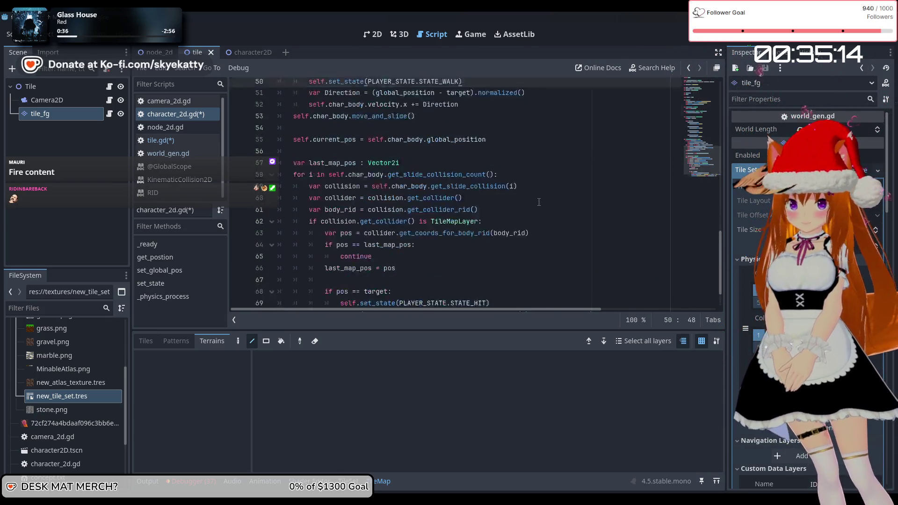
scroll(533, 188, up, 3)
scroll(533, 187, down, 4)
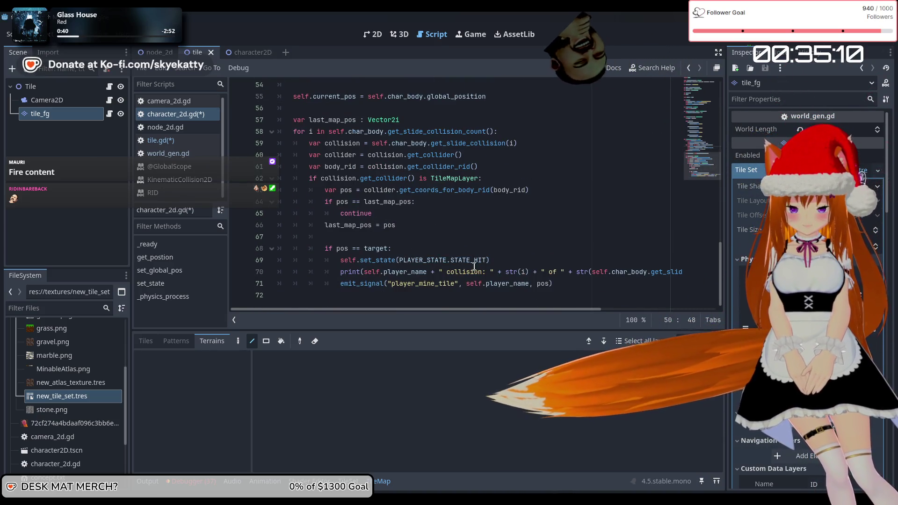
scroll(471, 256, up, 4)
scroll(471, 257, up, 7)
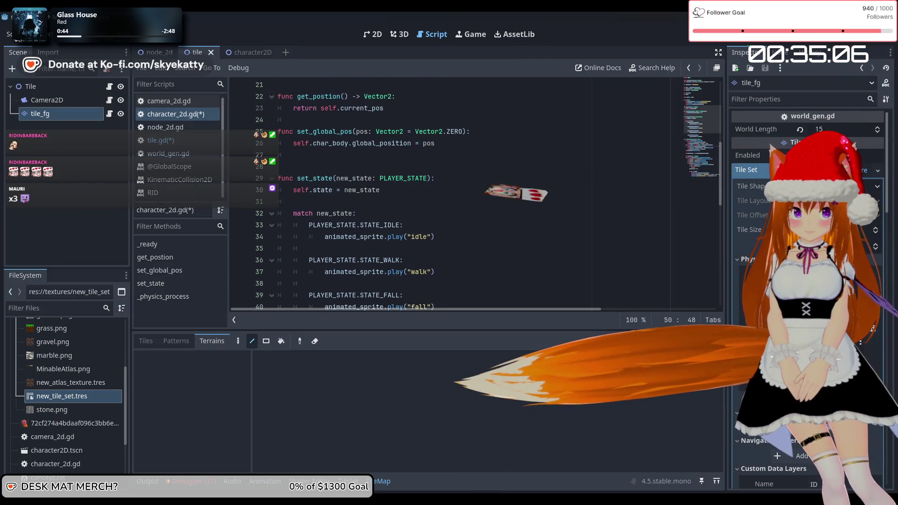
Step: Edit the generator's World Length value on tile_fg, then save and run the game
click(845, 130)
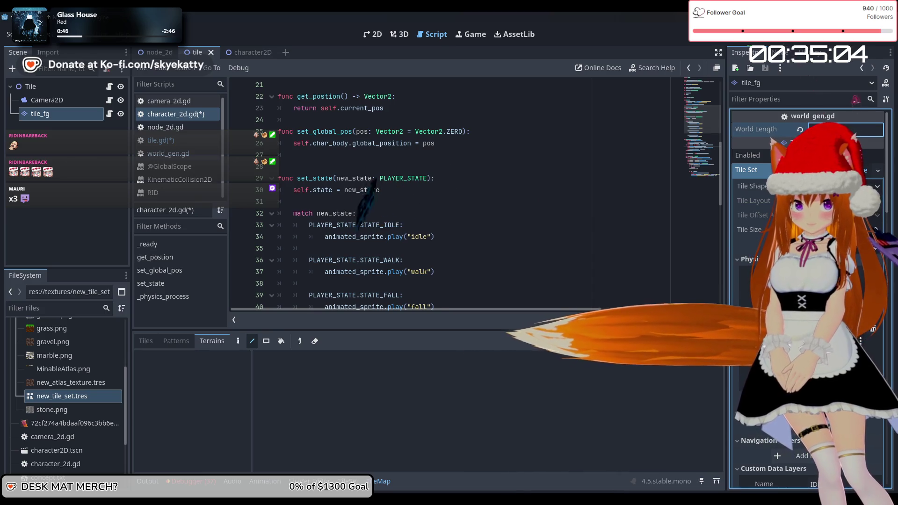
key(Return)
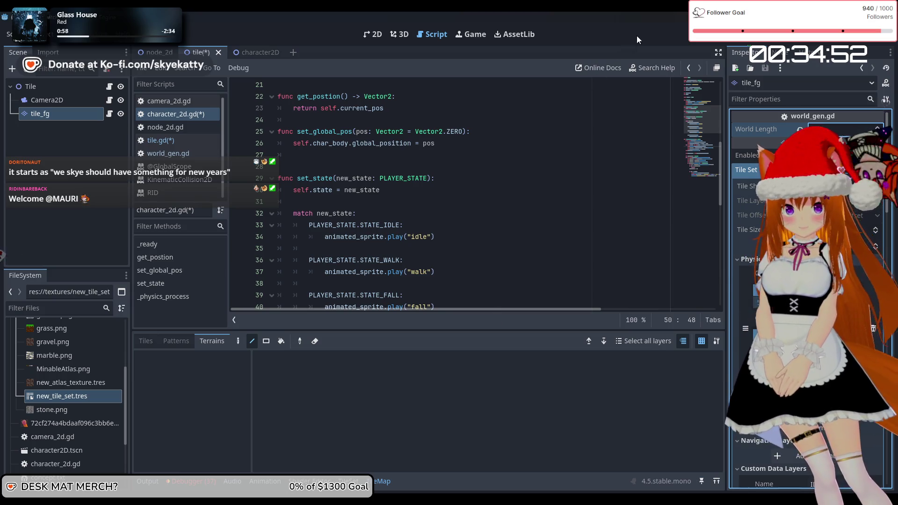
key(F5)
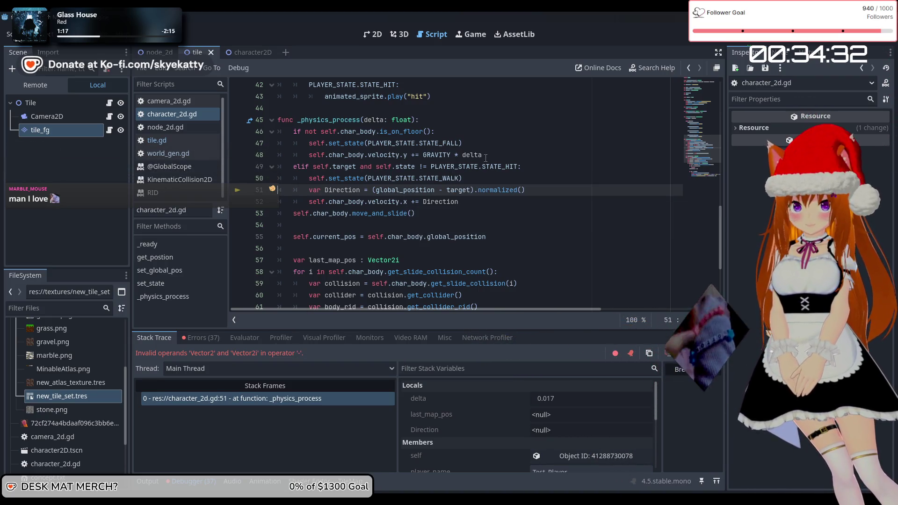
Step: Place the caret just before target in line 51's Direction calculation
click(449, 191)
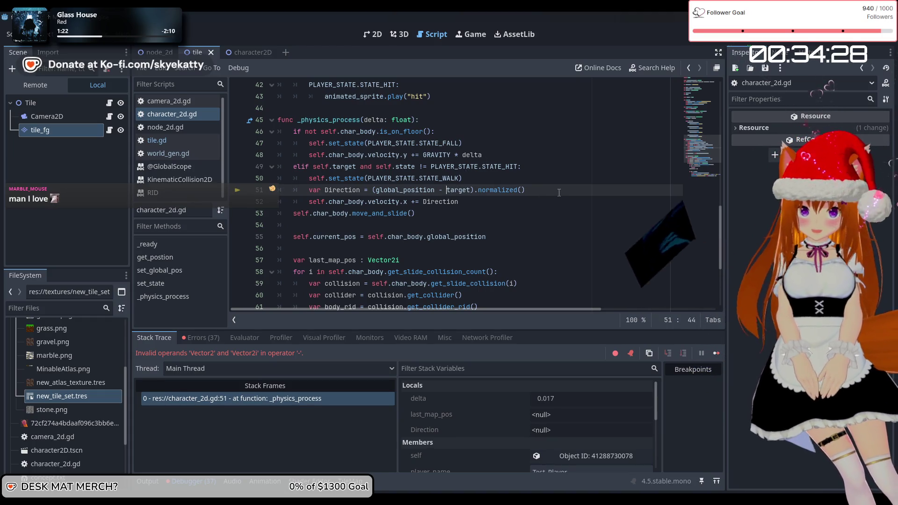
Step: Wrap target in Vector2() on line 51 and rerun the game
text(Vector2)
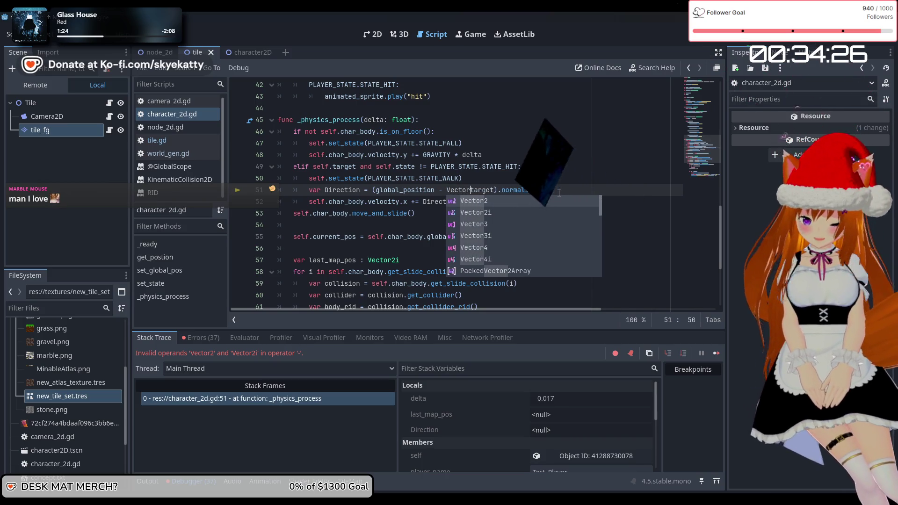
text(()
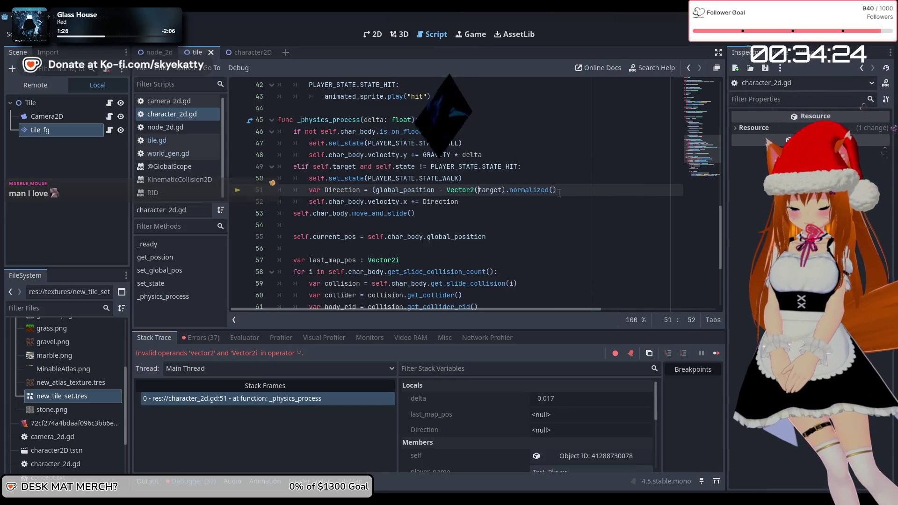
key(Right)
key(Right)
key(Right)
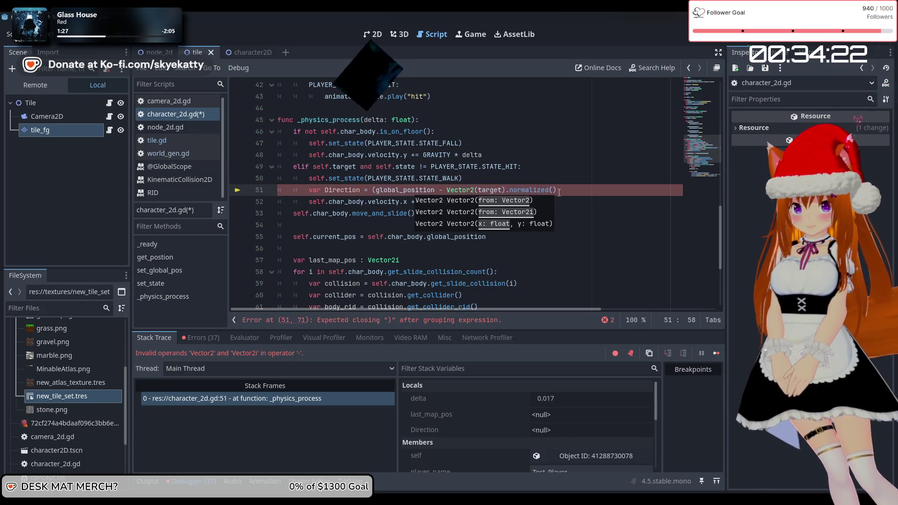
key(Right)
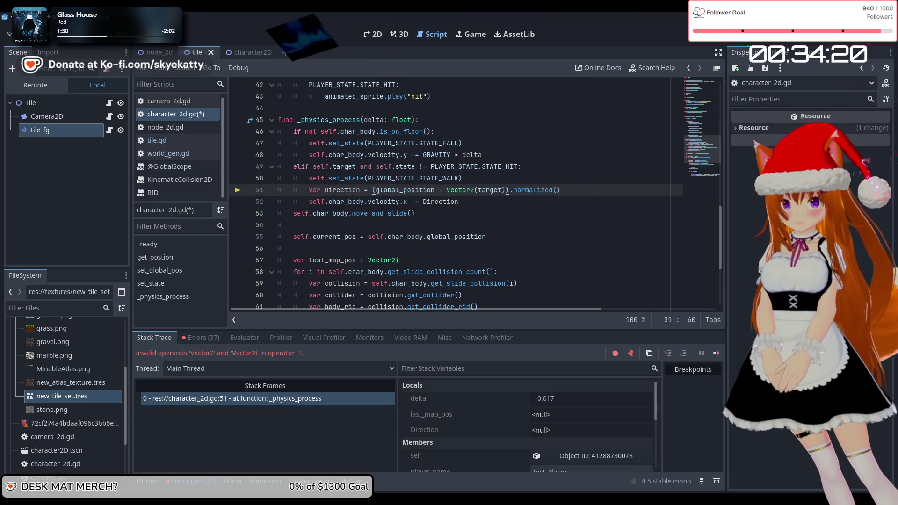
click(519, 236)
key(F5)
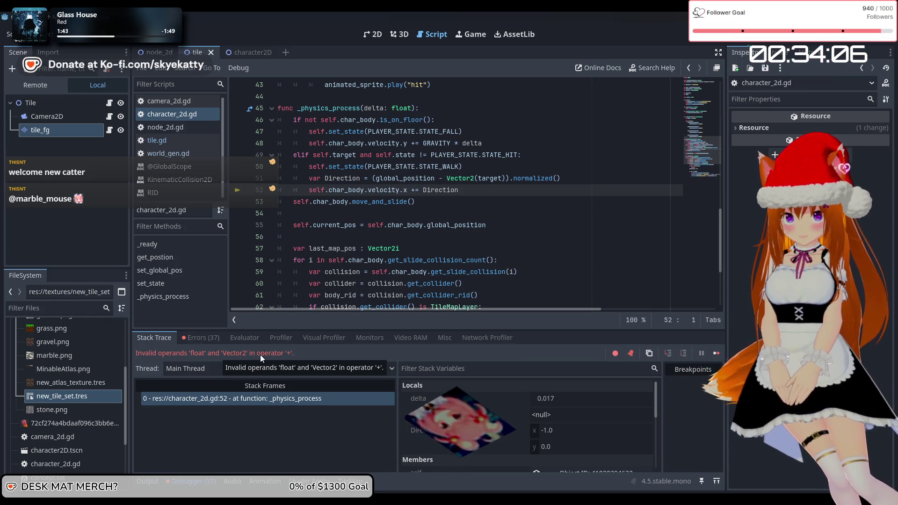
Step: Change line 52 to 'velocity.x += Direction.x', rerun the game, then stop it
click(467, 191)
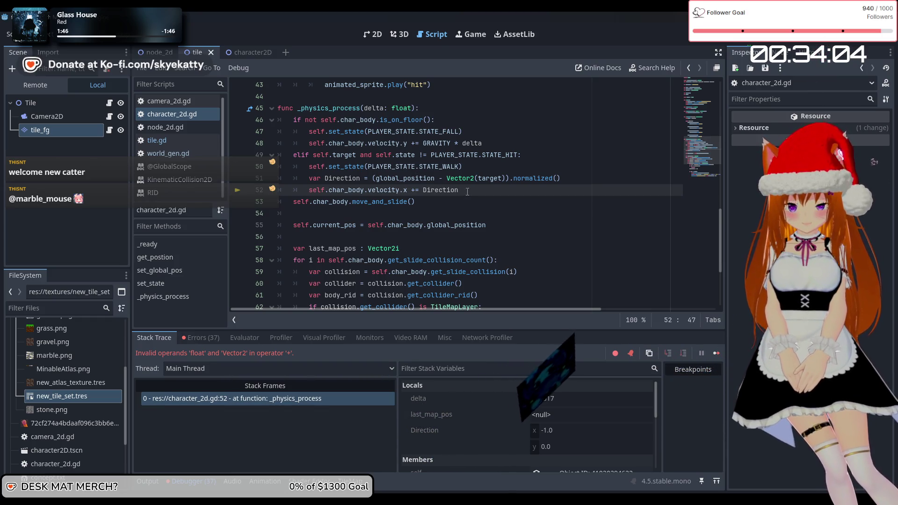
text(.x)
key(Escape)
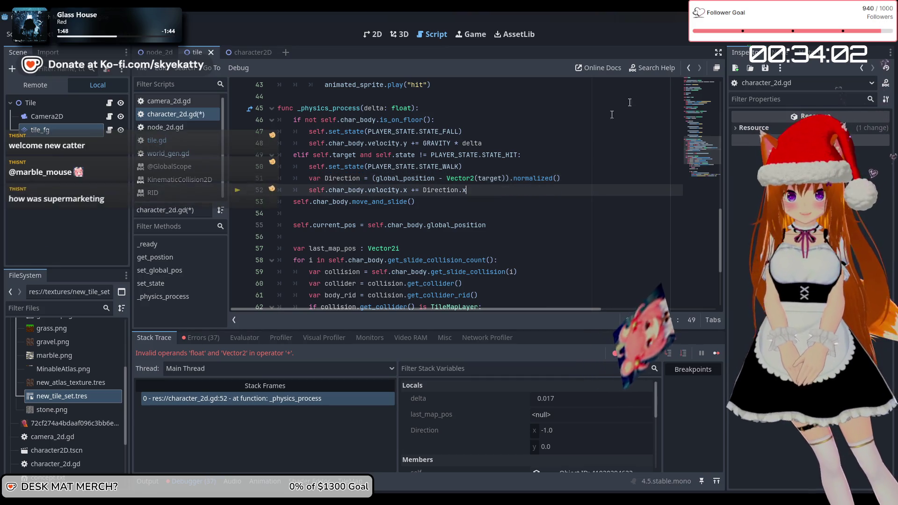
key(F5)
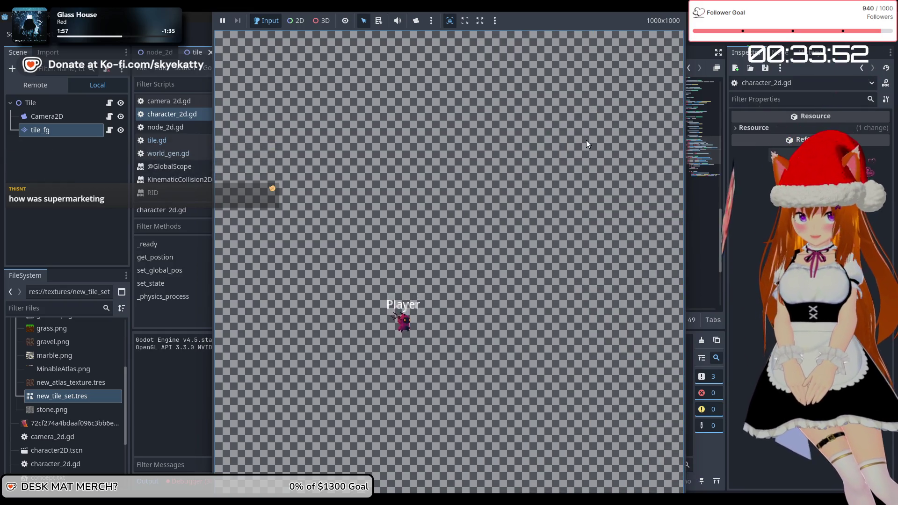
key(F8)
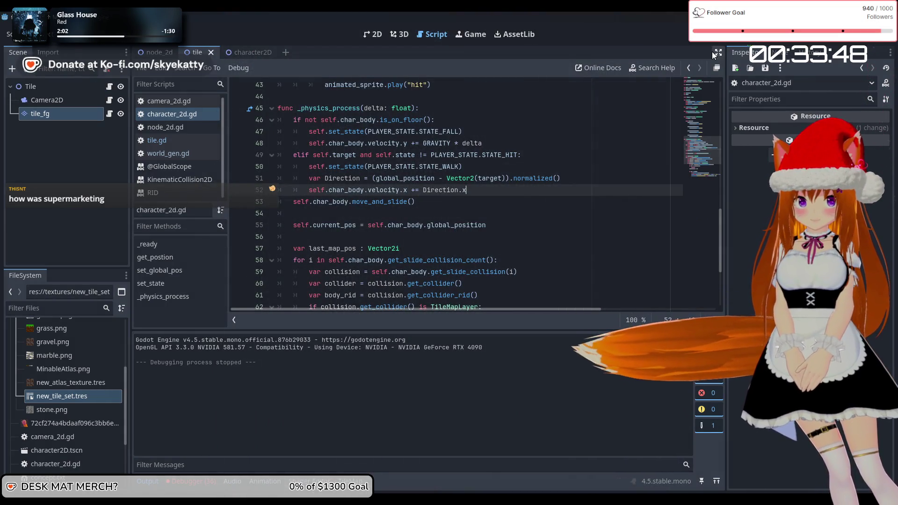
Step: Set a breakpoint on line 52, run, inspect Direction and target in Stack Variables, then stop
click(237, 190)
key(F5)
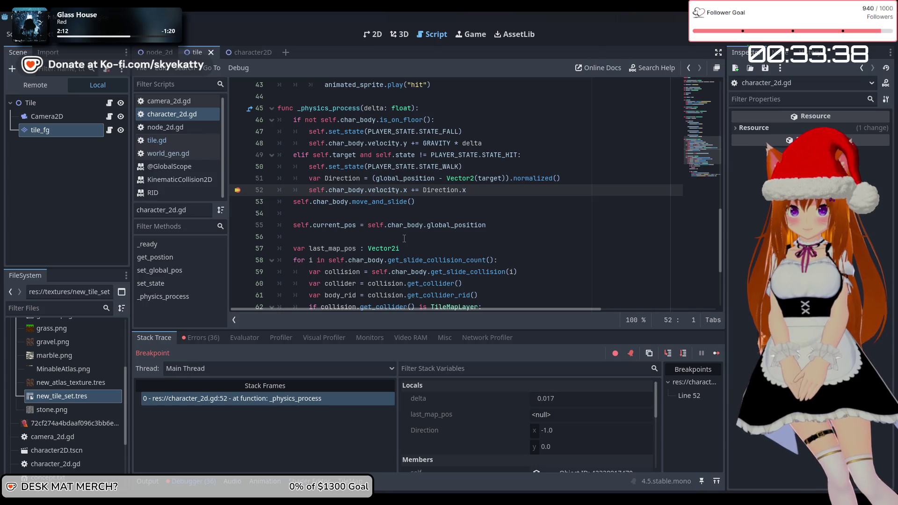
scroll(503, 395, down, 2)
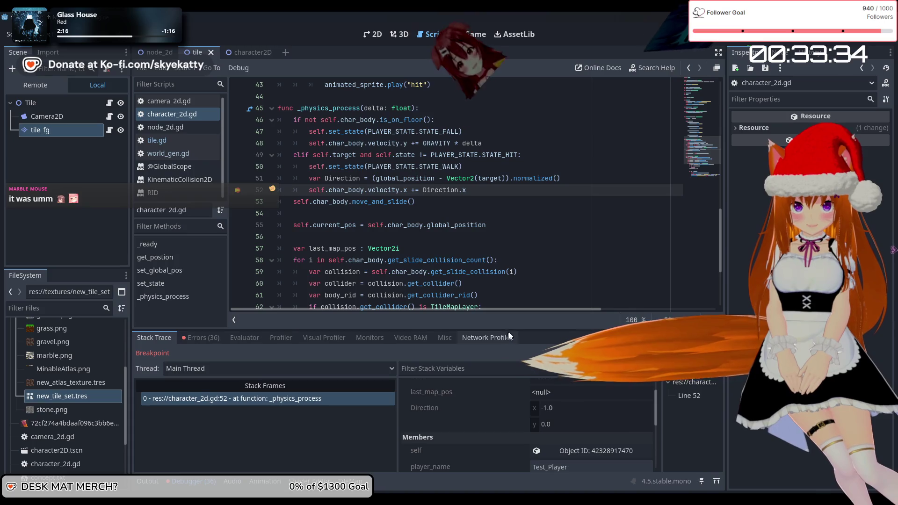
drag(531, 330, 523, 206)
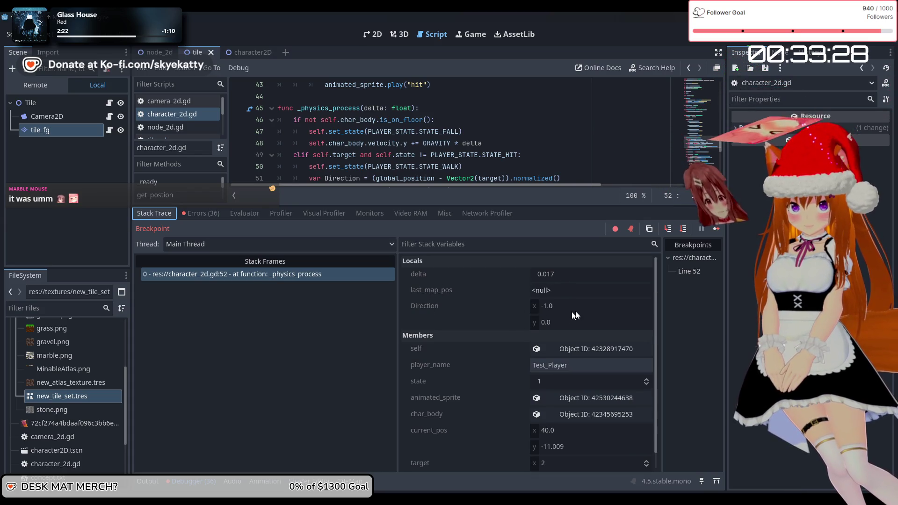
scroll(542, 324, down, 1)
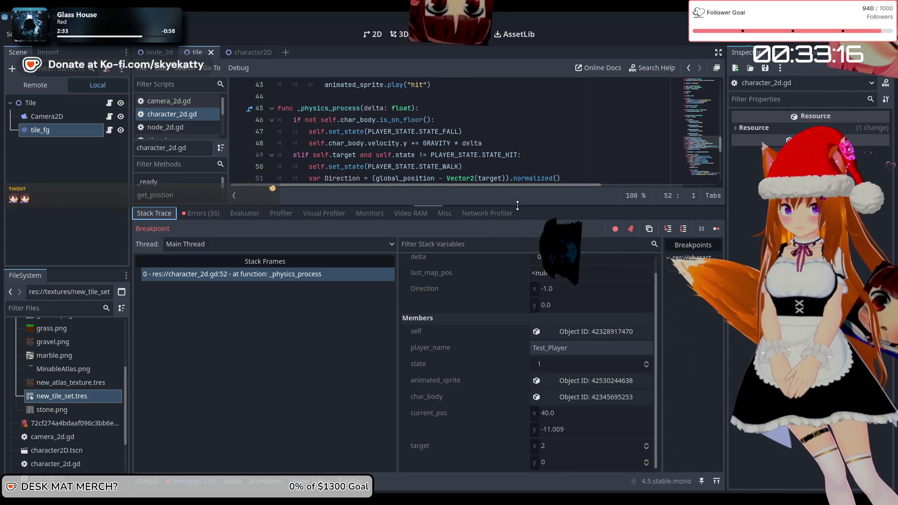
drag(523, 205, 522, 275)
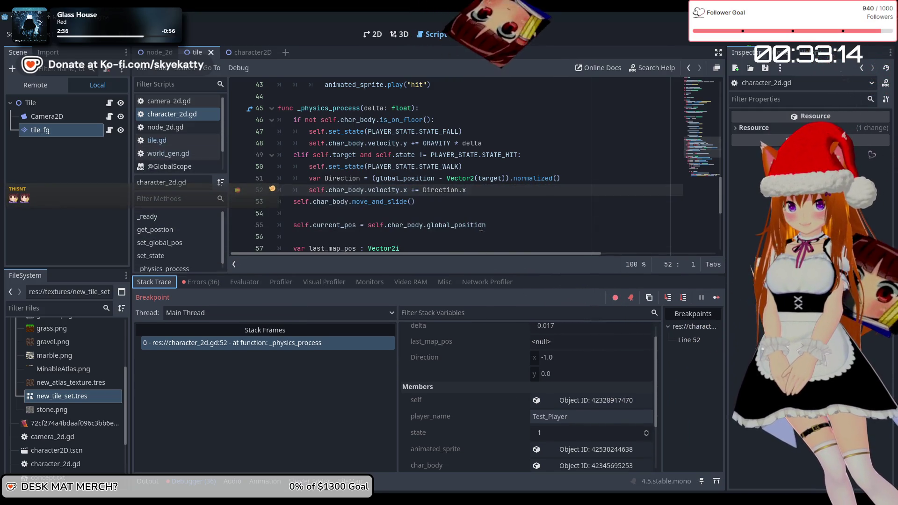
scroll(474, 213, up, 5)
scroll(474, 214, down, 5)
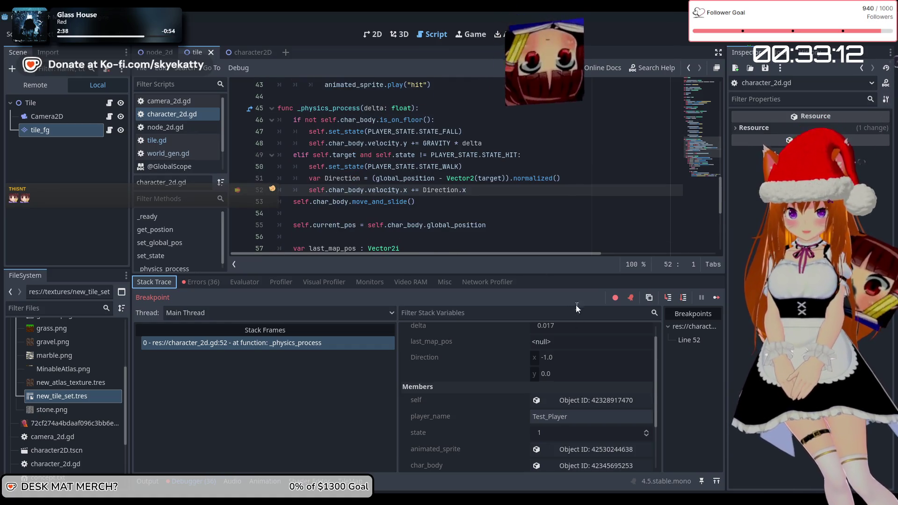
drag(578, 271, 578, 218)
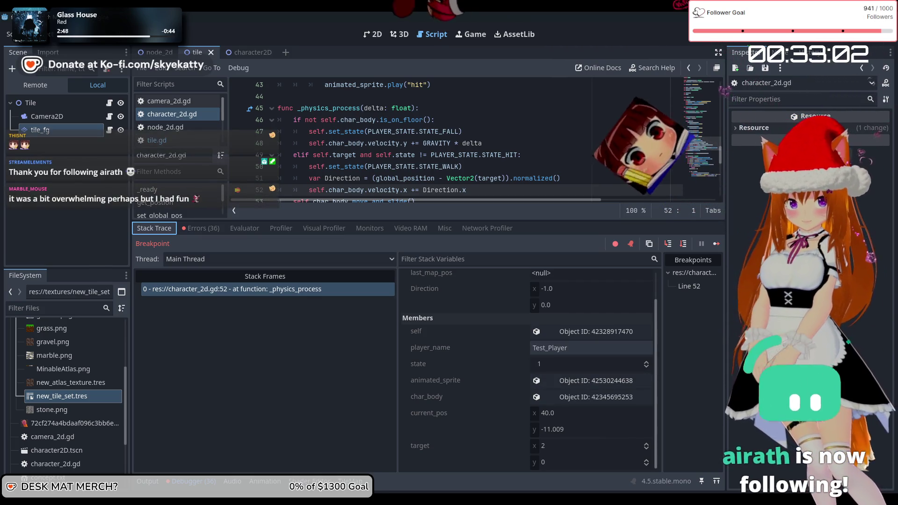
scroll(514, 371, up, 2)
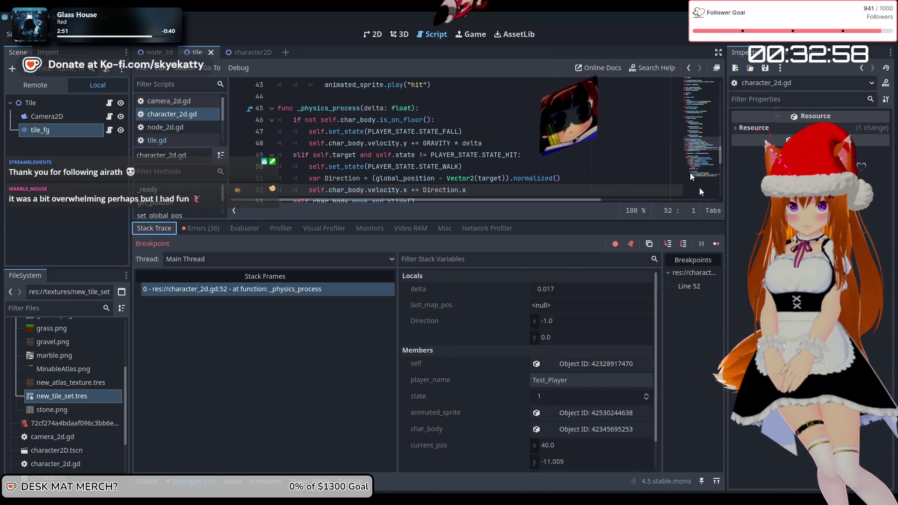
key(F8)
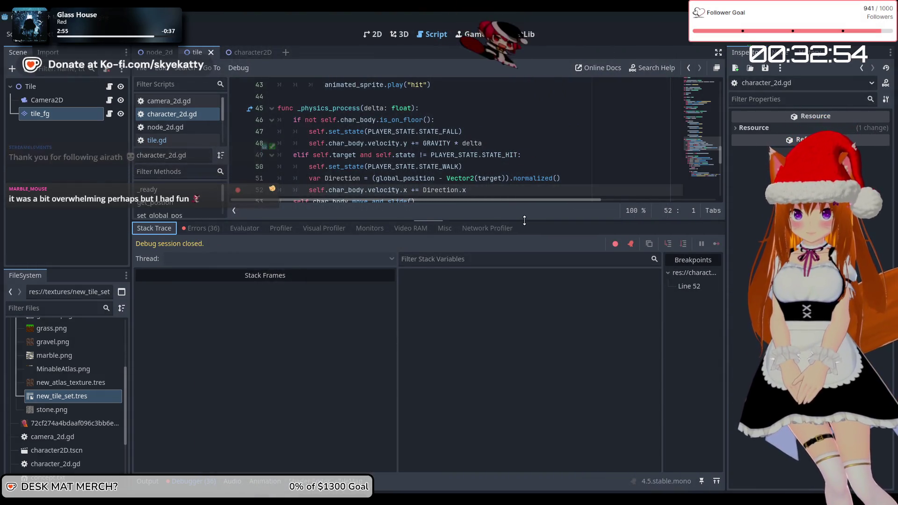
Step: Change line 51 to use Vector2(target * 32) and run the project to the breakpoint
drag(523, 220, 523, 285)
scroll(412, 187, down, 3)
scroll(414, 182, up, 4)
scroll(397, 182, down, 1)
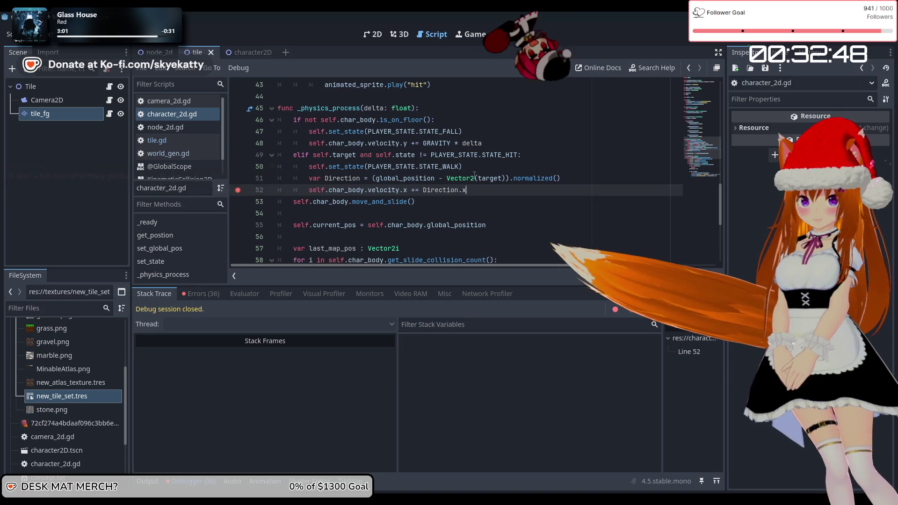
click(500, 178)
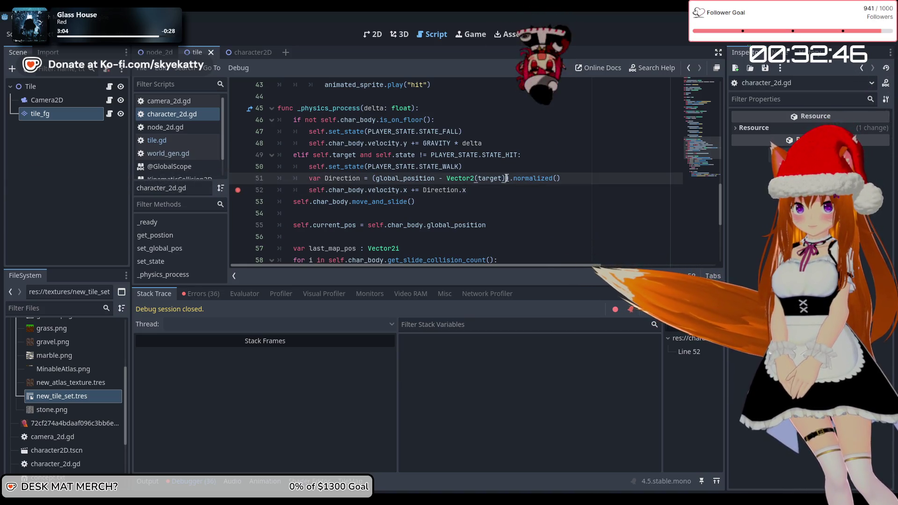
key(Left)
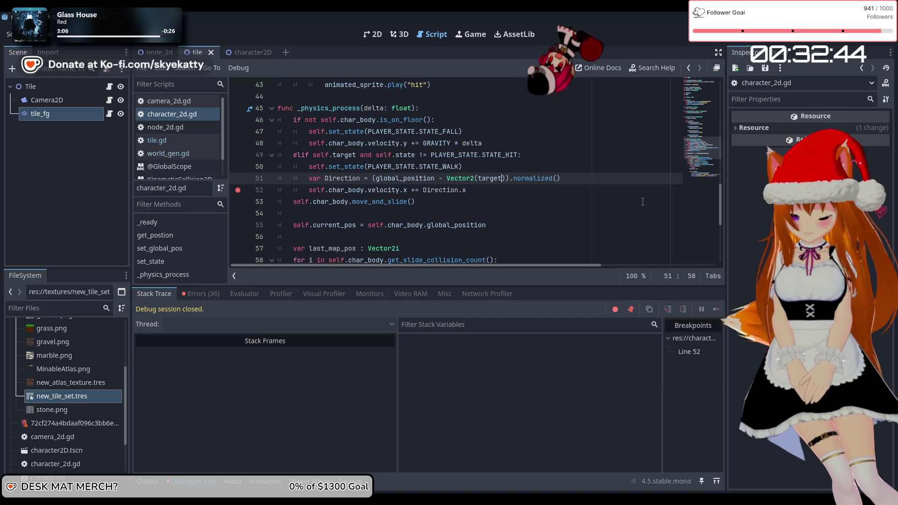
text(*)
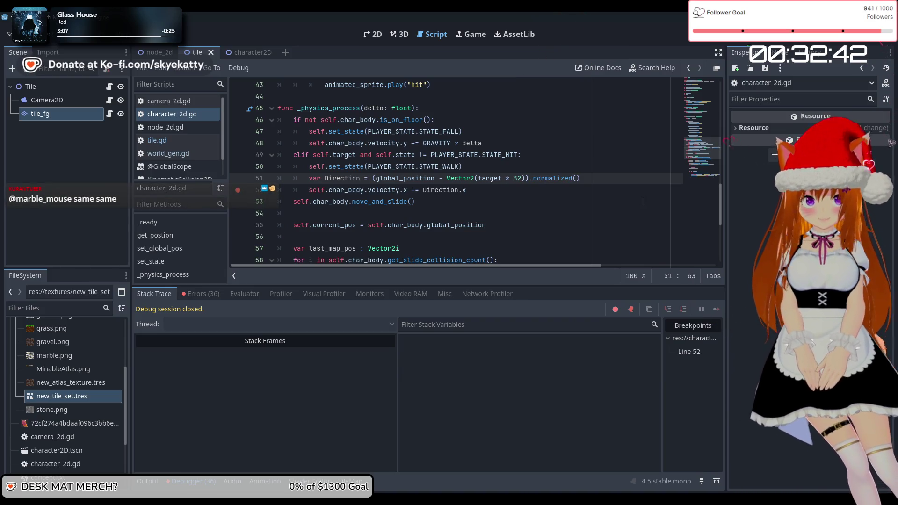
click(629, 205)
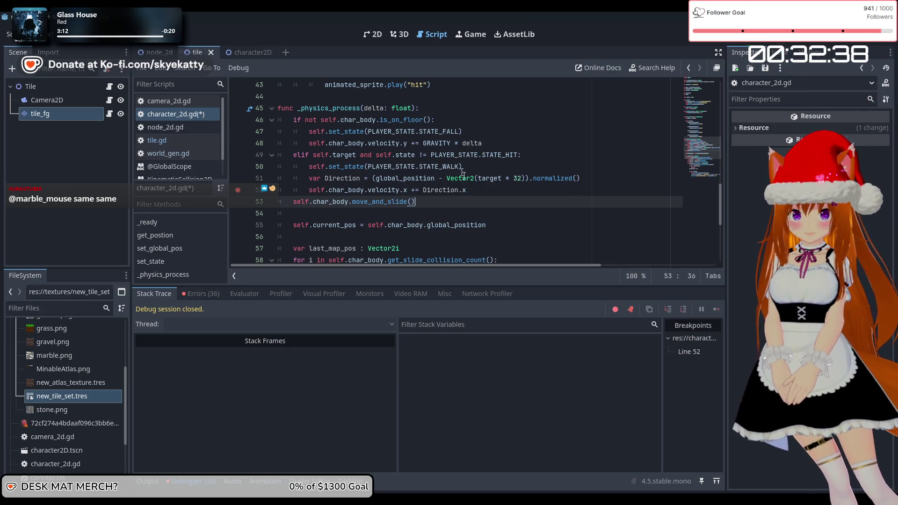
click(733, 41)
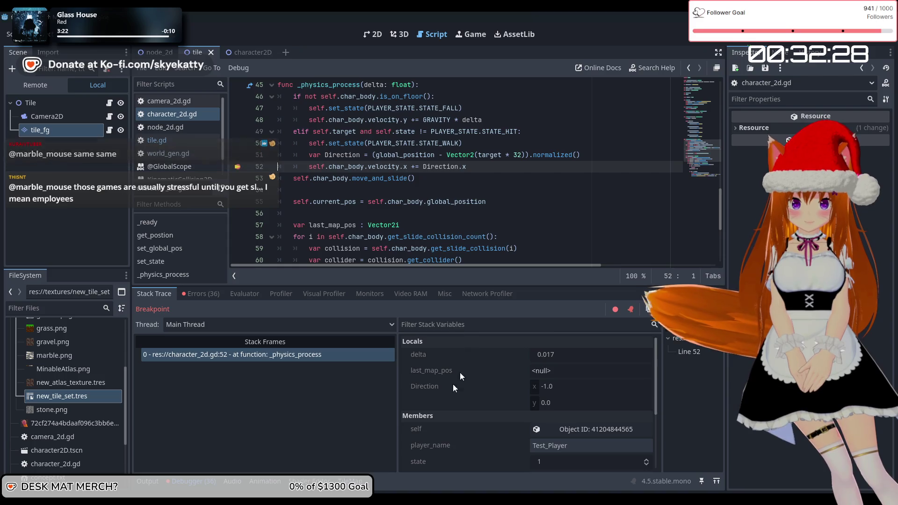
scroll(466, 366, down, 5)
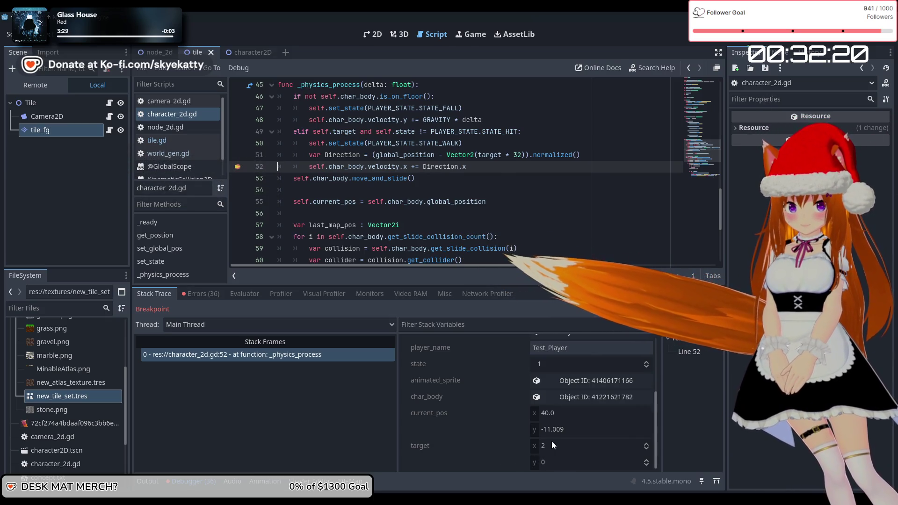
scroll(553, 441, up, 3)
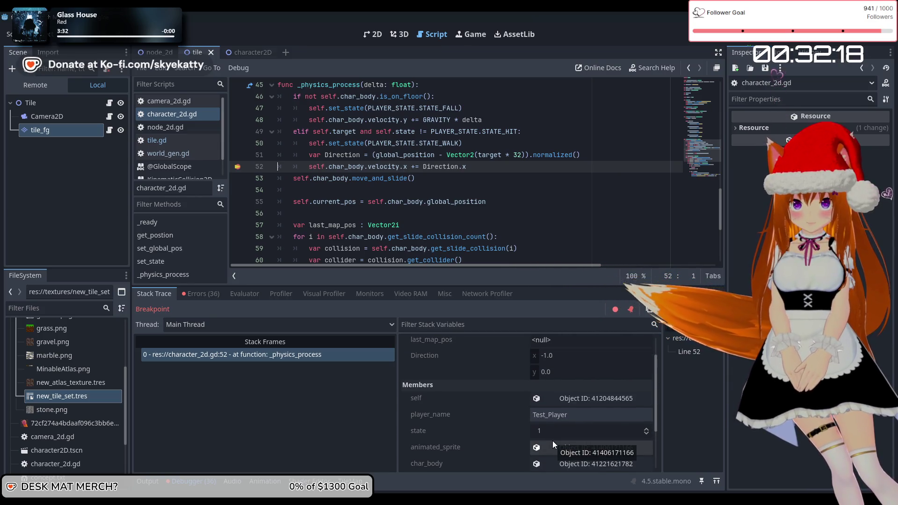
scroll(551, 440, up, 2)
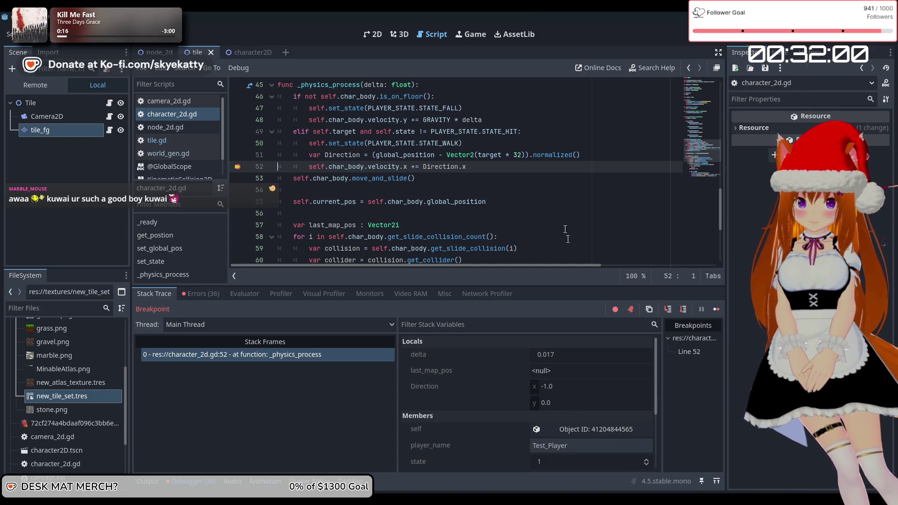
Step: Rewrite line 51 so Direction points toward the target, rerun, and resume past the breakpoint
click(447, 155)
drag(425, 155, 380, 153)
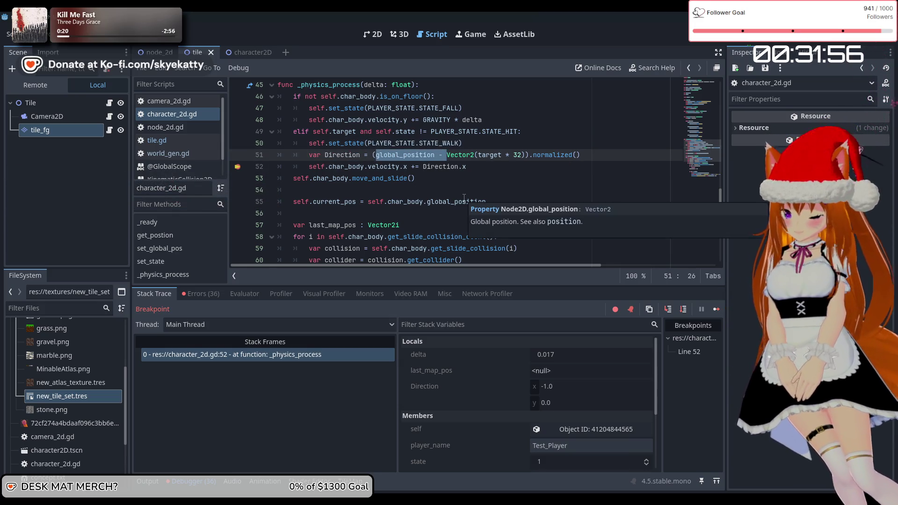
key(BackSpace)
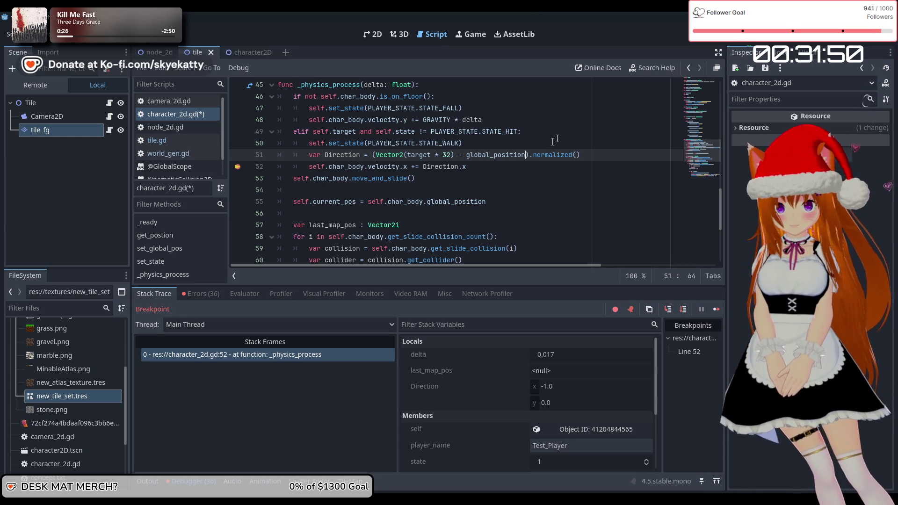
key(F5)
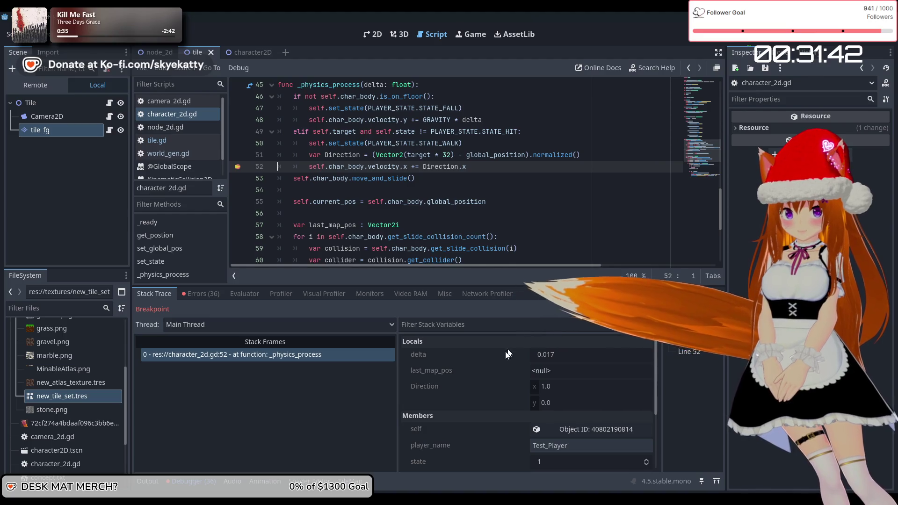
scroll(509, 398, down, 4)
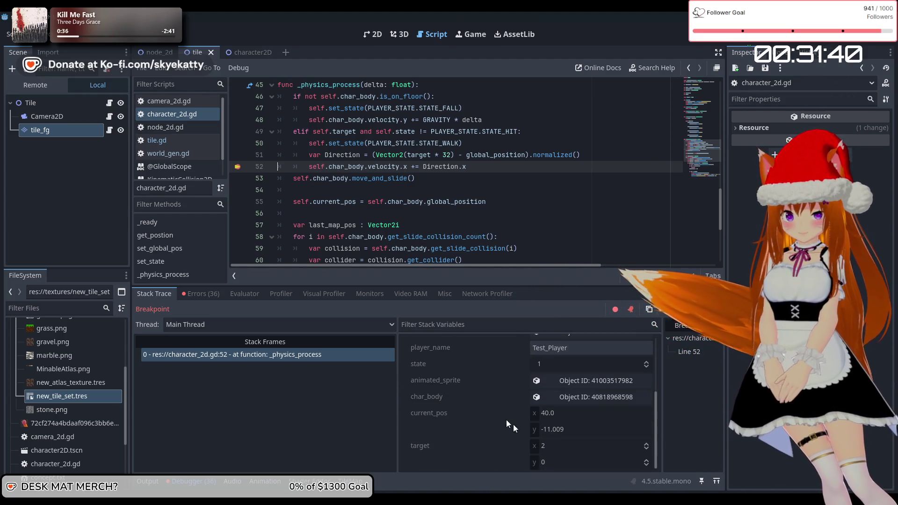
scroll(501, 449, up, 4)
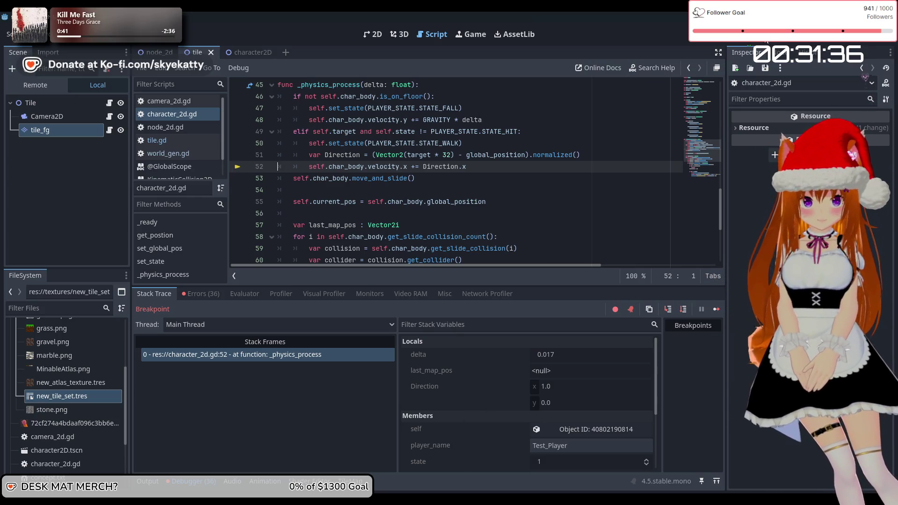
click(717, 308)
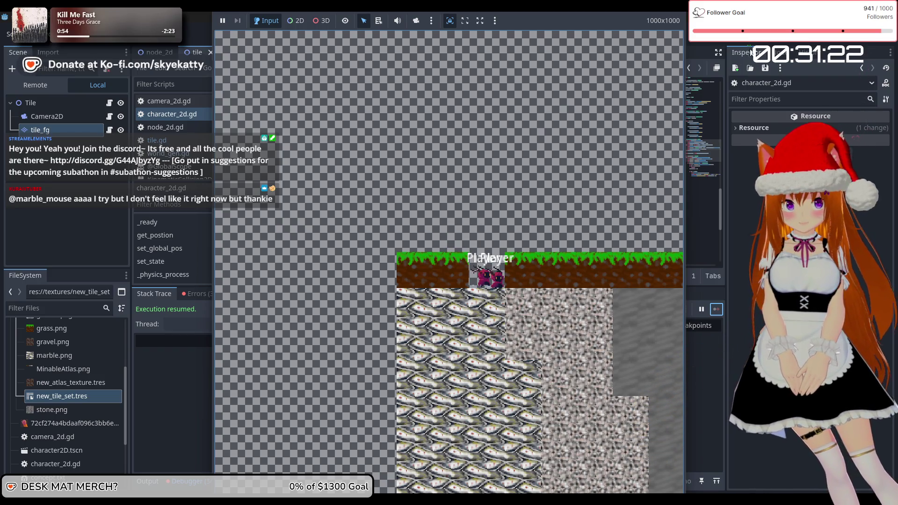
Step: Stop and relaunch the game, then press Right so the player walks over and mines a tile
key(F8)
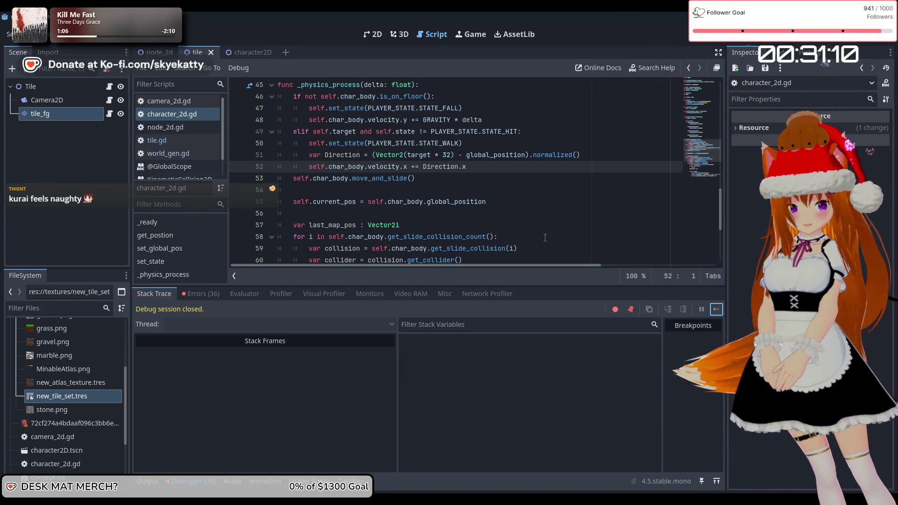
key(F5)
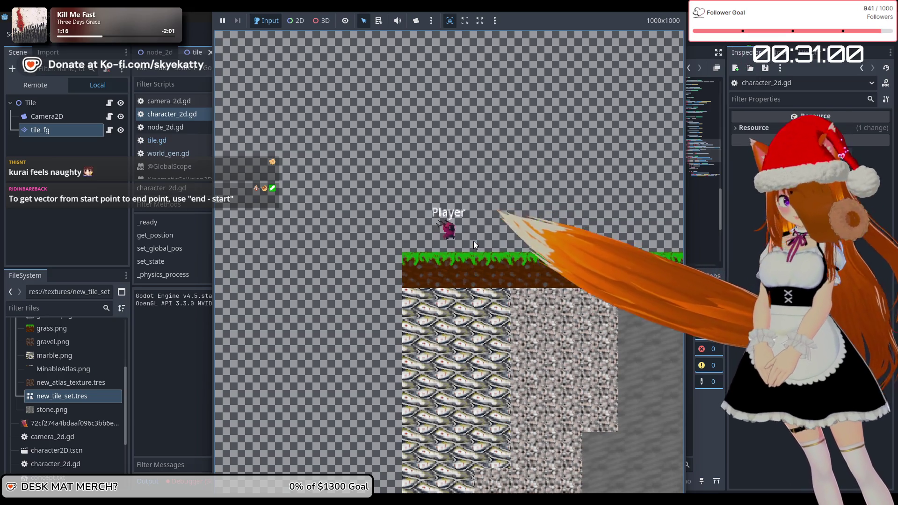
key(Right)
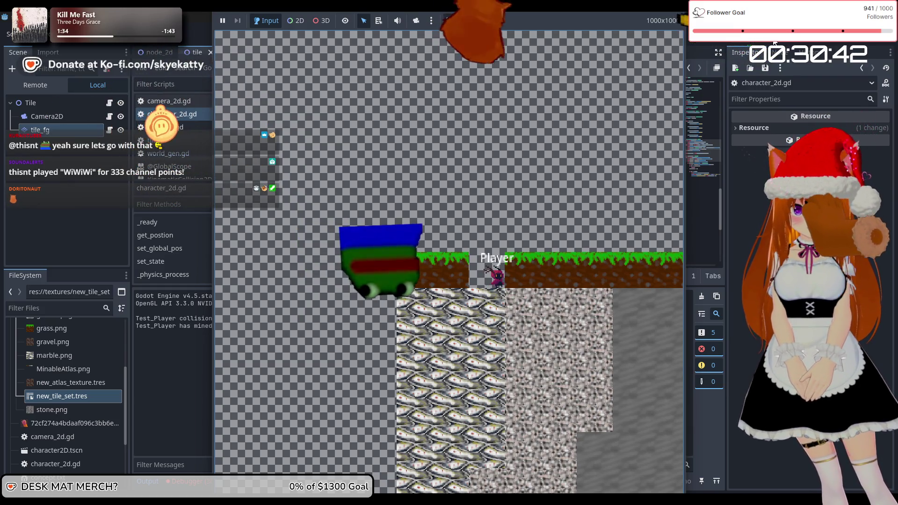
key(F8)
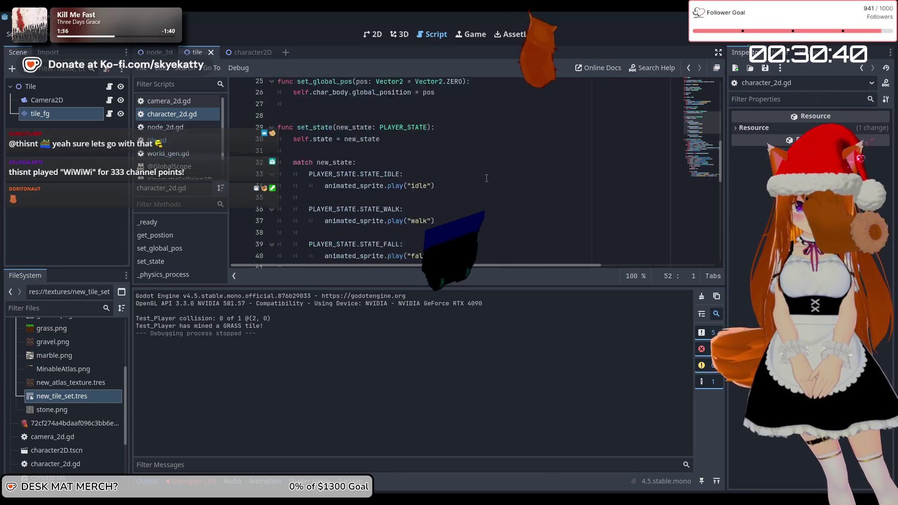
scroll(416, 187, down, 1)
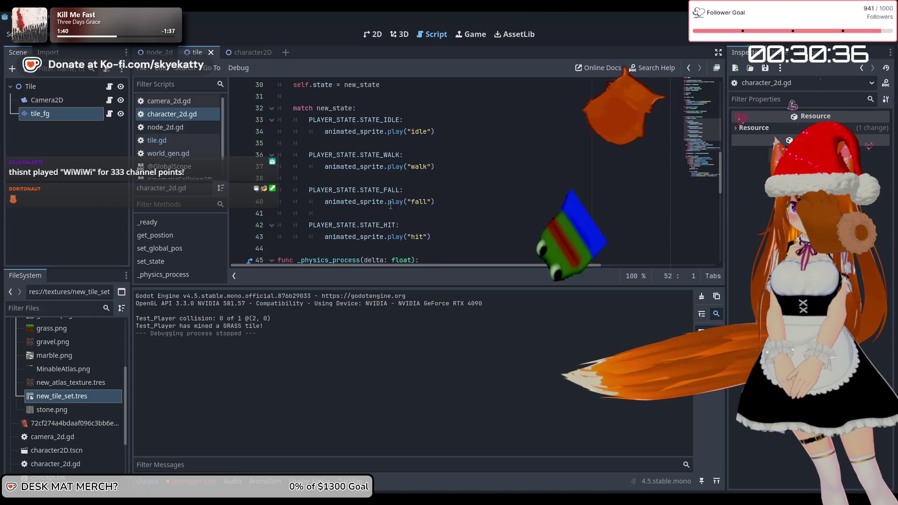
scroll(391, 206, down, 2)
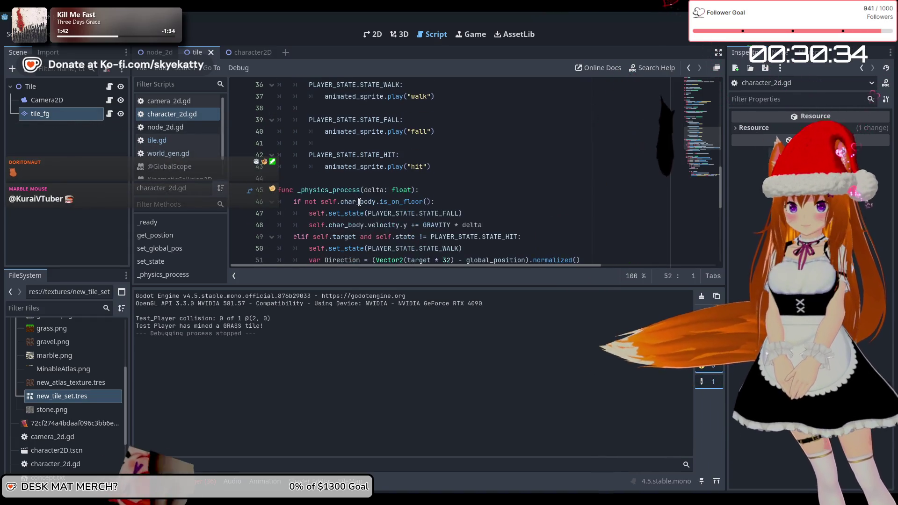
scroll(358, 201, down, 5)
scroll(327, 196, up, 3)
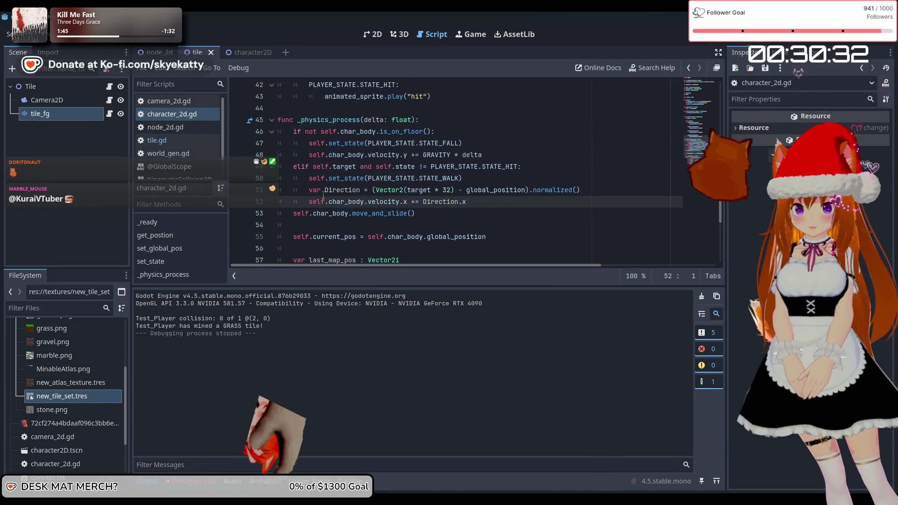
scroll(323, 195, down, 2)
scroll(327, 193, down, 2)
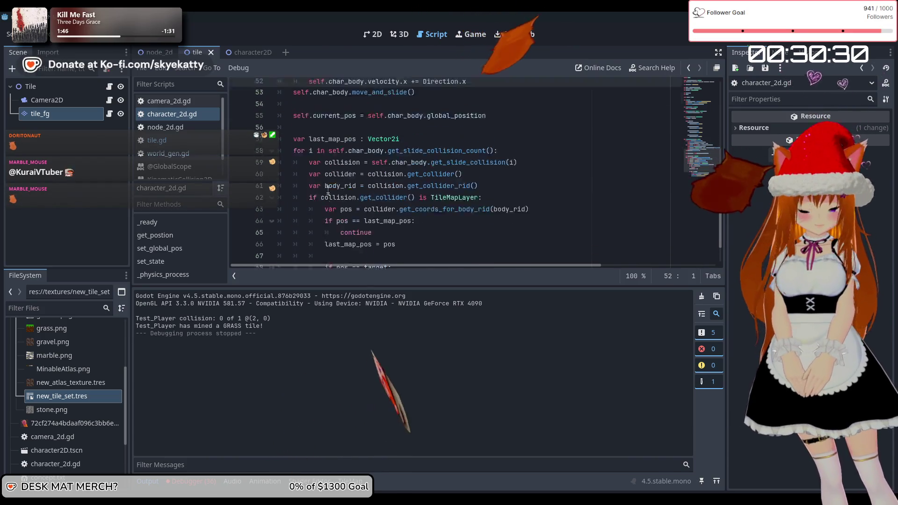
scroll(327, 191, up, 3)
scroll(329, 177, up, 1)
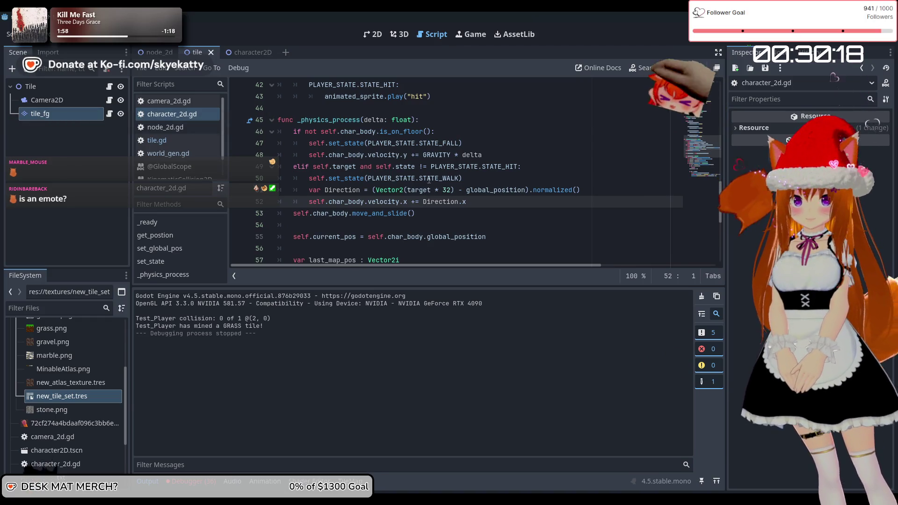
scroll(429, 180, down, 5)
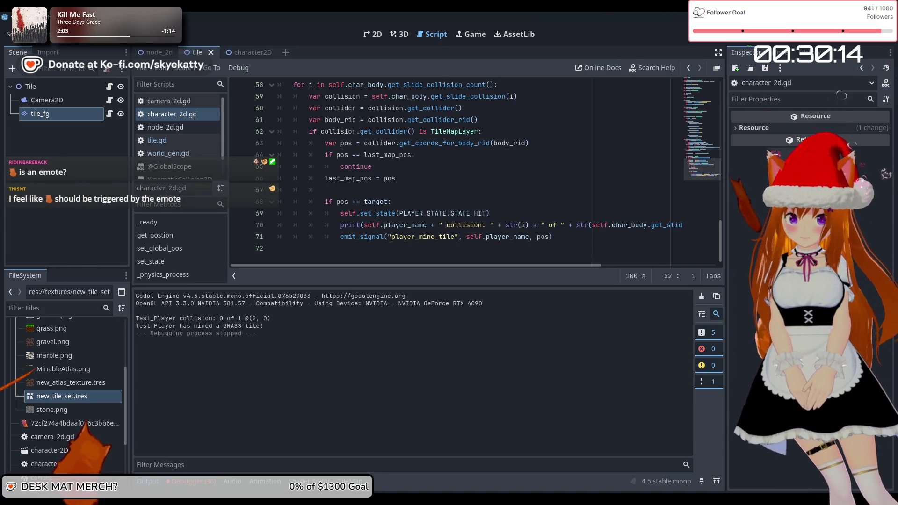
scroll(379, 211, up, 1)
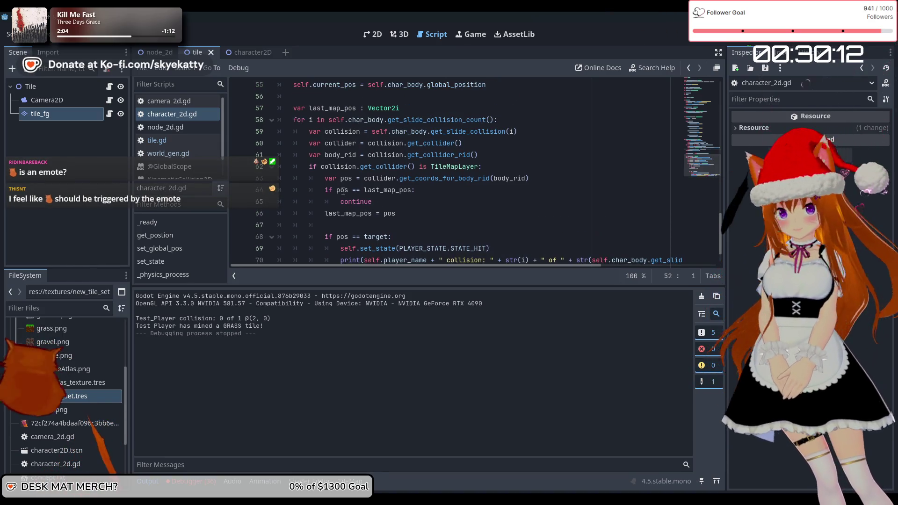
scroll(377, 194, down, 1)
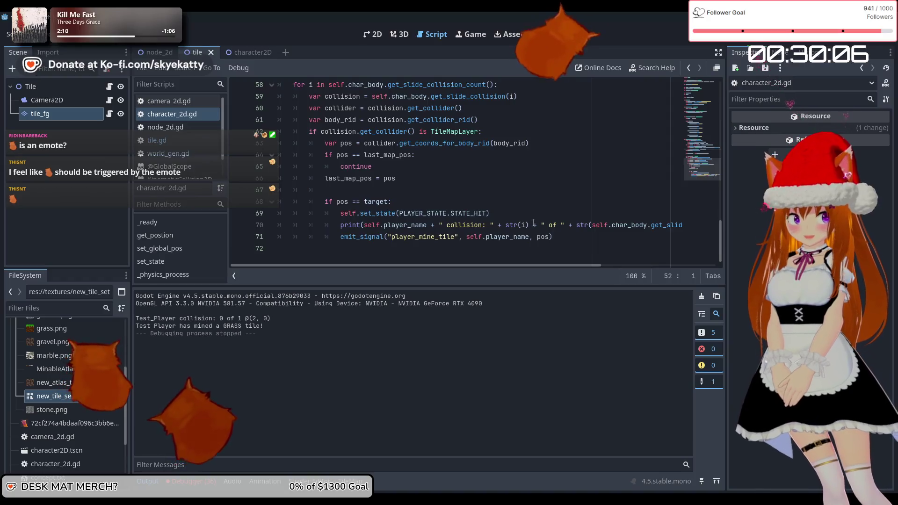
key(F5)
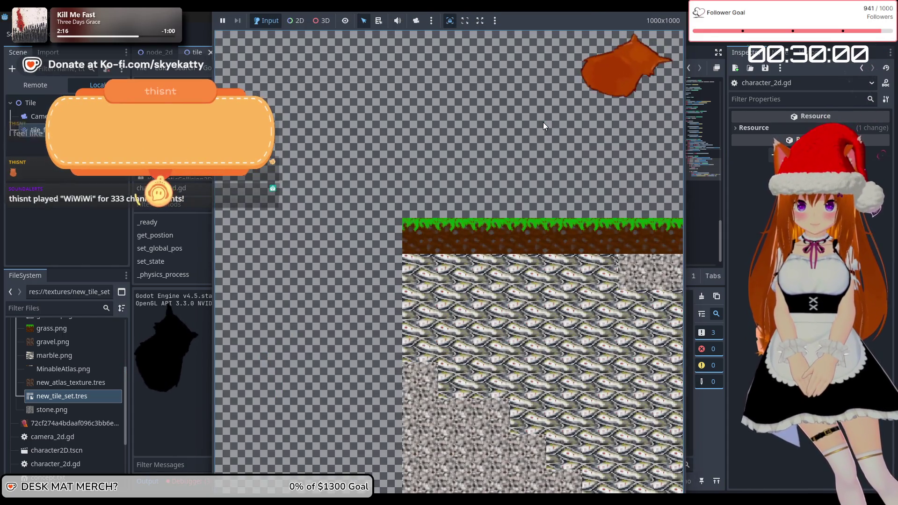
Step: Let the player walk over and mine the grass tile, then stop the game with F8
key(Right)
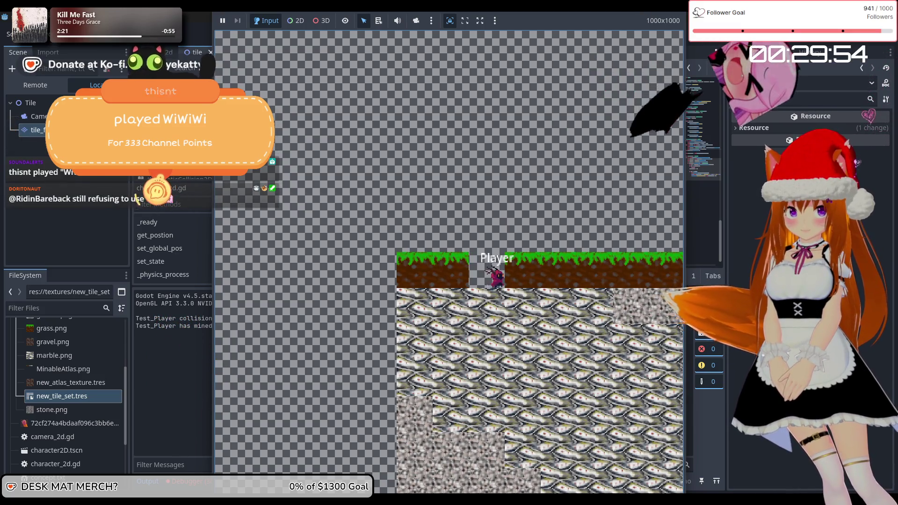
key(F8)
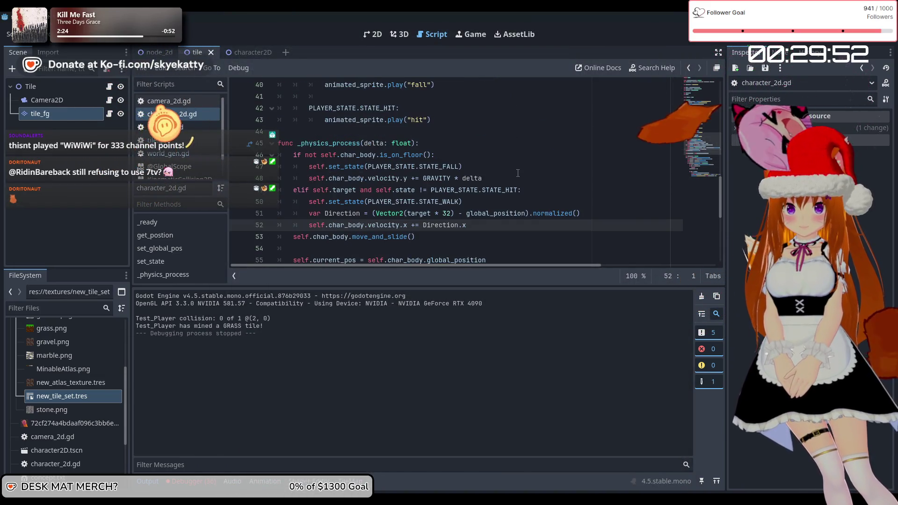
scroll(517, 173, down, 2)
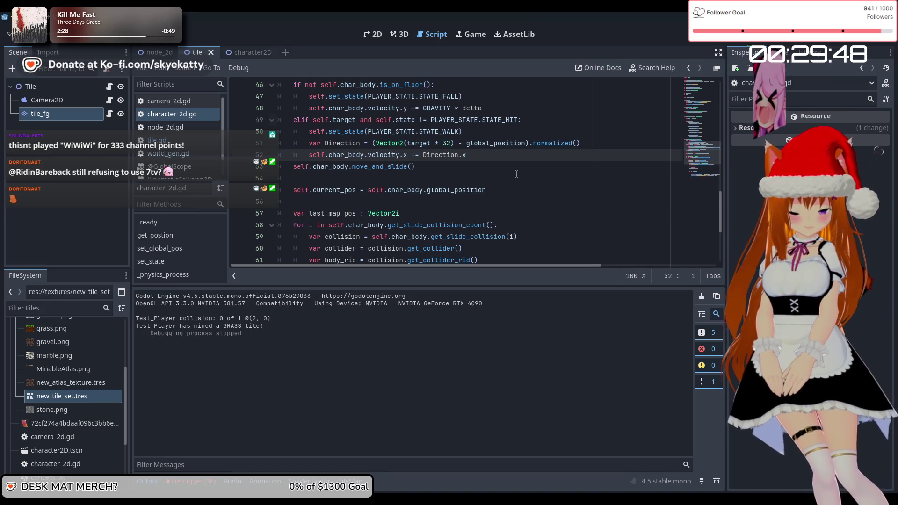
scroll(516, 173, up, 8)
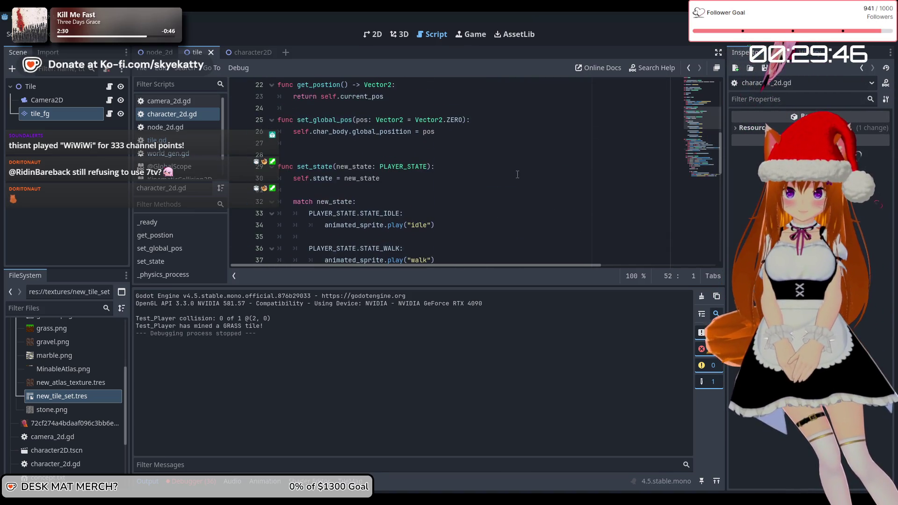
scroll(518, 174, up, 3)
scroll(485, 175, down, 10)
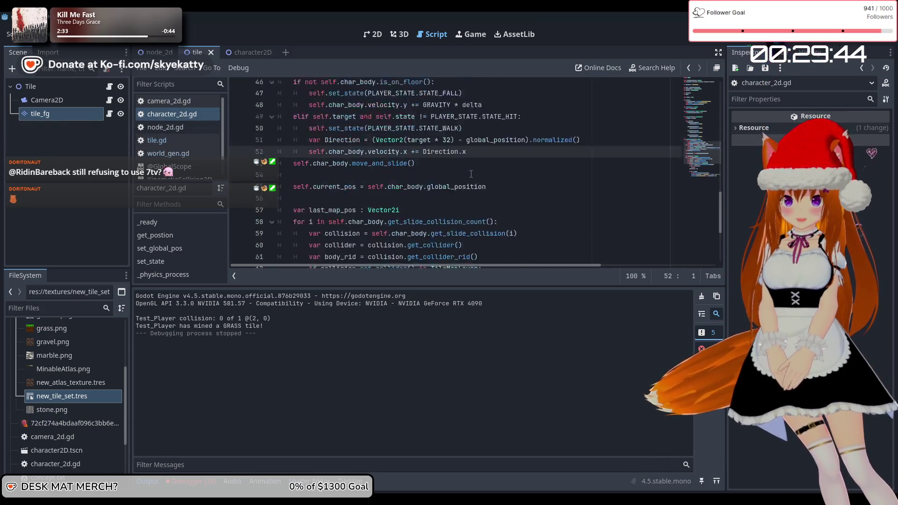
scroll(470, 174, up, 6)
scroll(470, 175, down, 2)
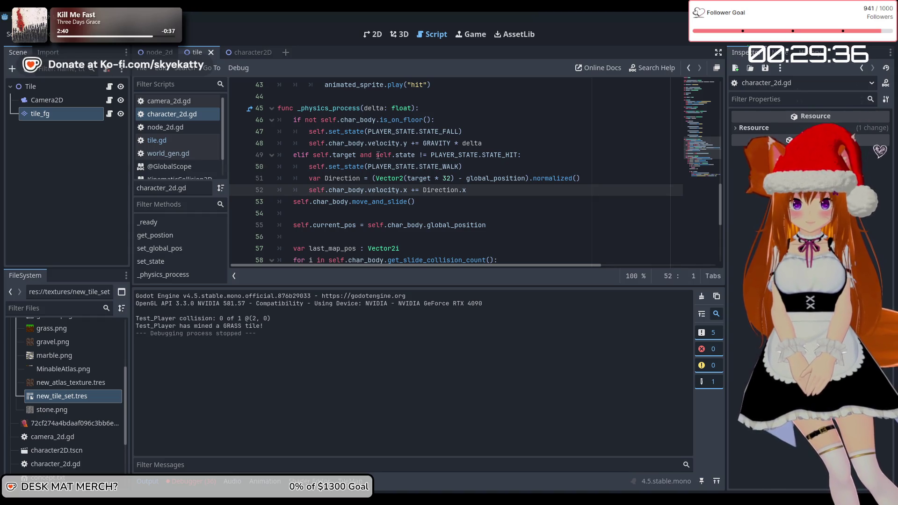
scroll(387, 155, up, 3)
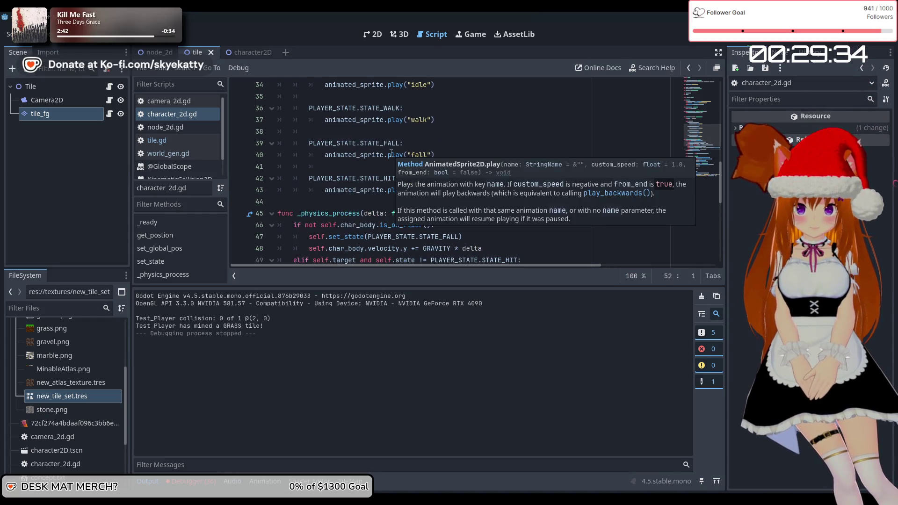
scroll(469, 137, down, 3)
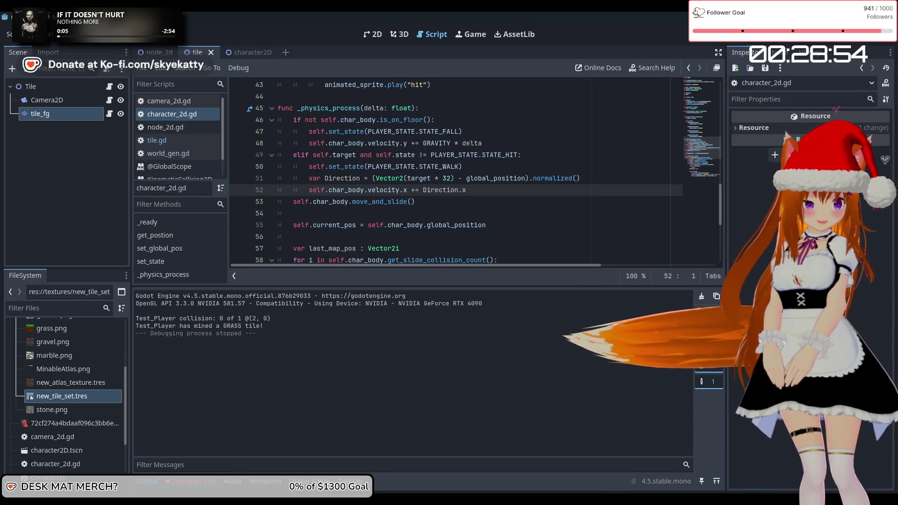
click(423, 206)
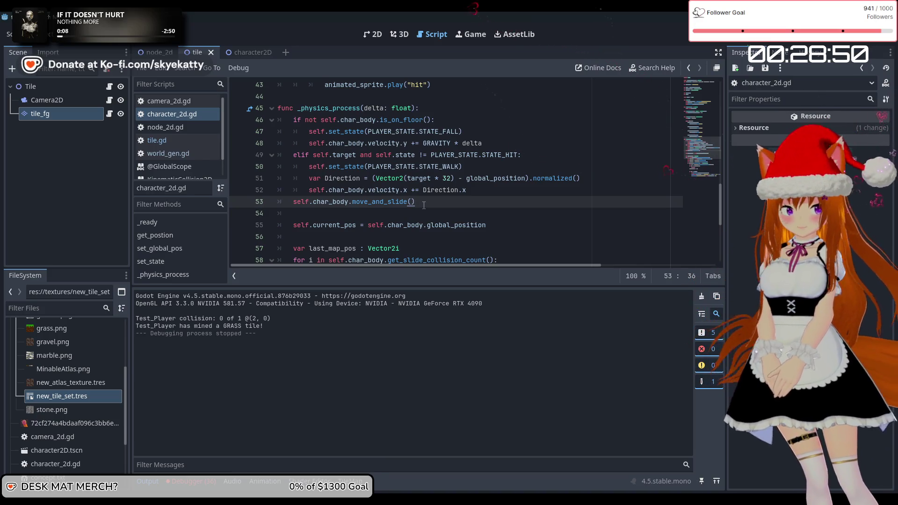
scroll(423, 205, down, 5)
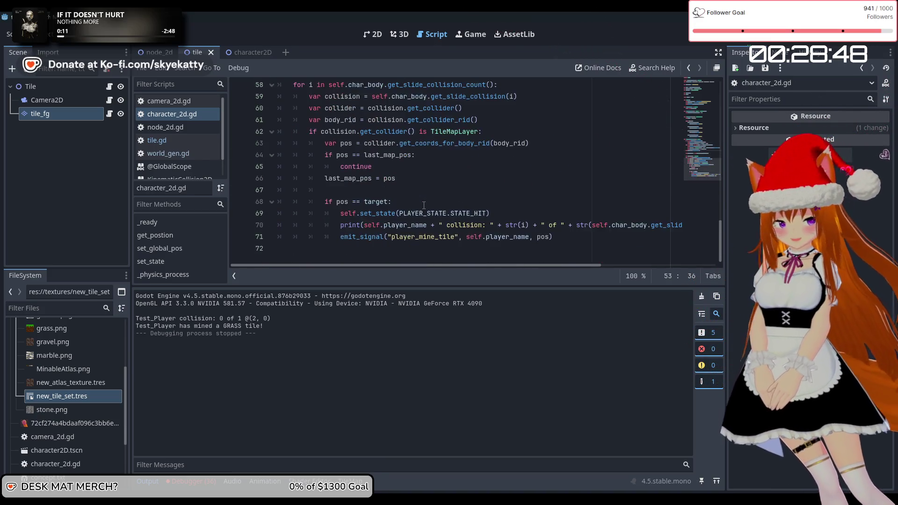
scroll(424, 214, up, 6)
scroll(424, 214, down, 6)
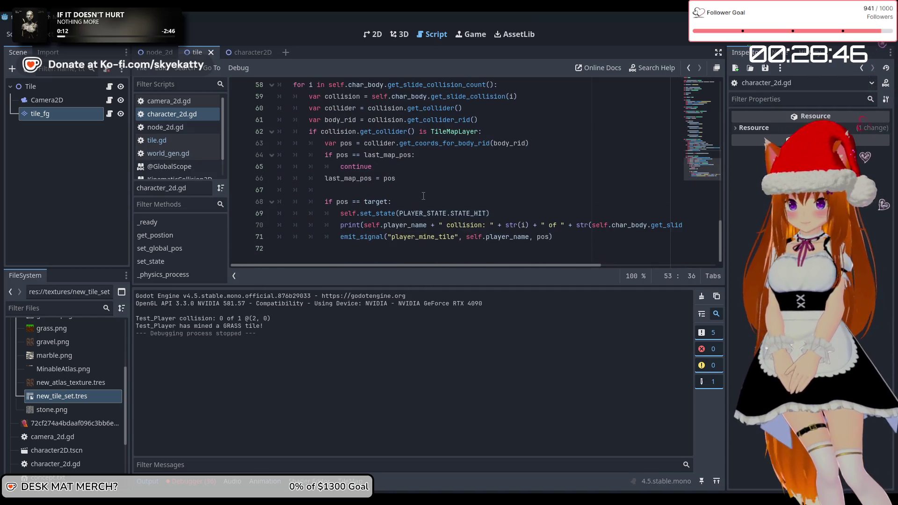
scroll(424, 201, up, 5)
scroll(422, 191, down, 1)
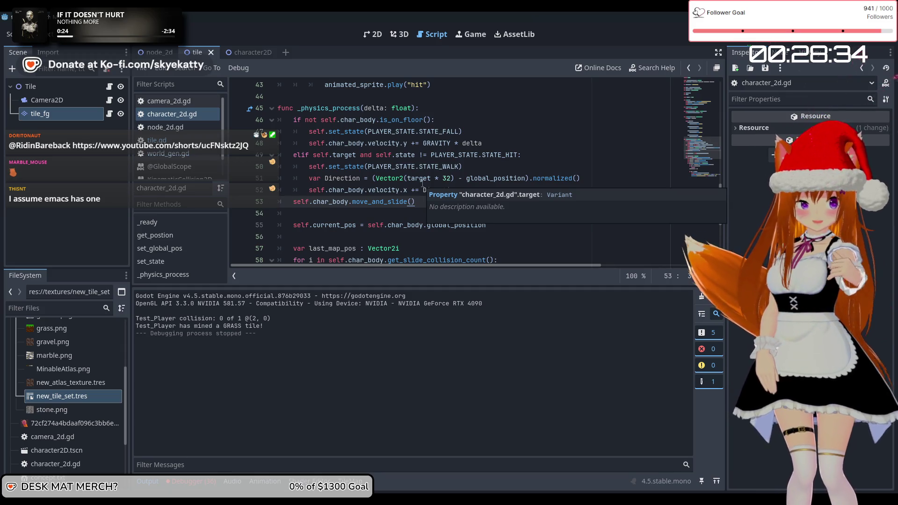
scroll(454, 137, down, 5)
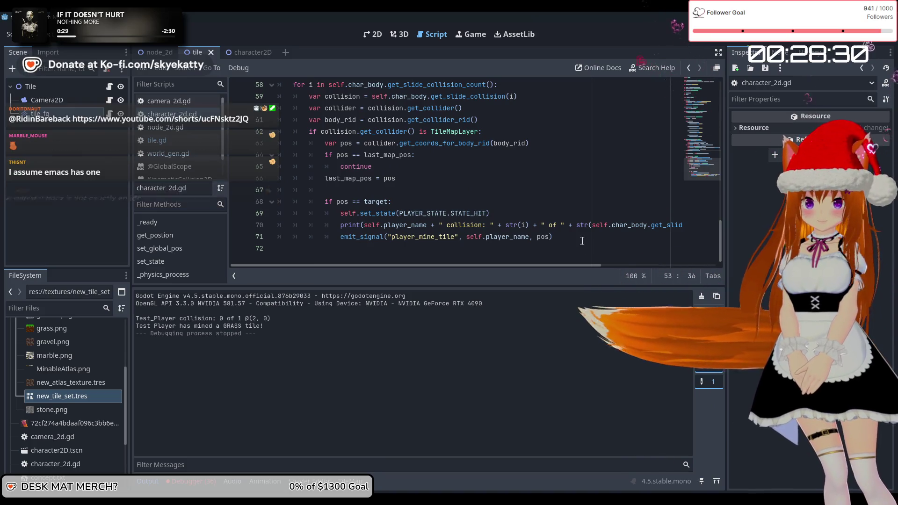
click(520, 209)
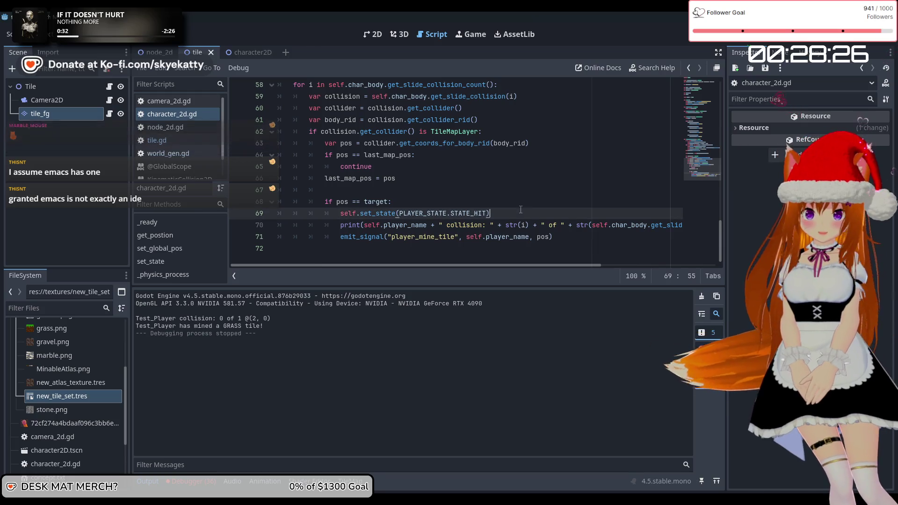
scroll(520, 202, up, 2)
scroll(519, 200, down, 2)
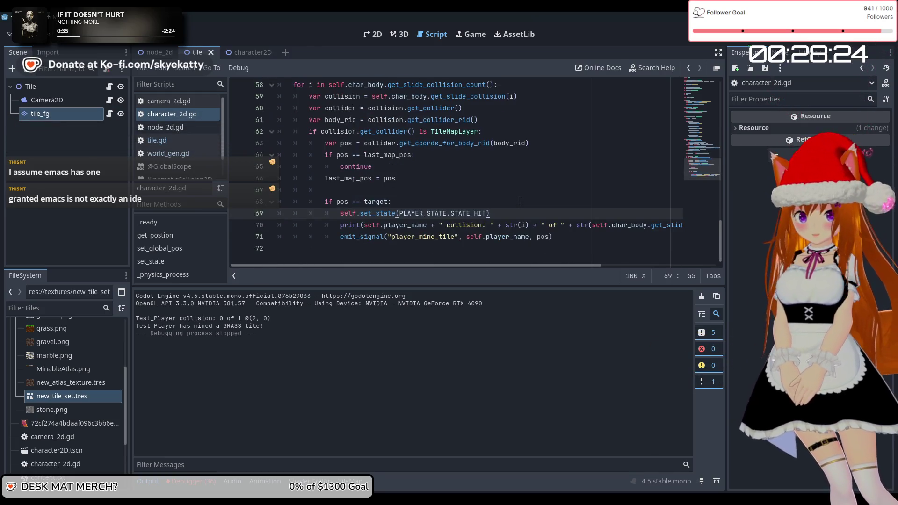
scroll(522, 200, up, 3)
scroll(525, 197, down, 3)
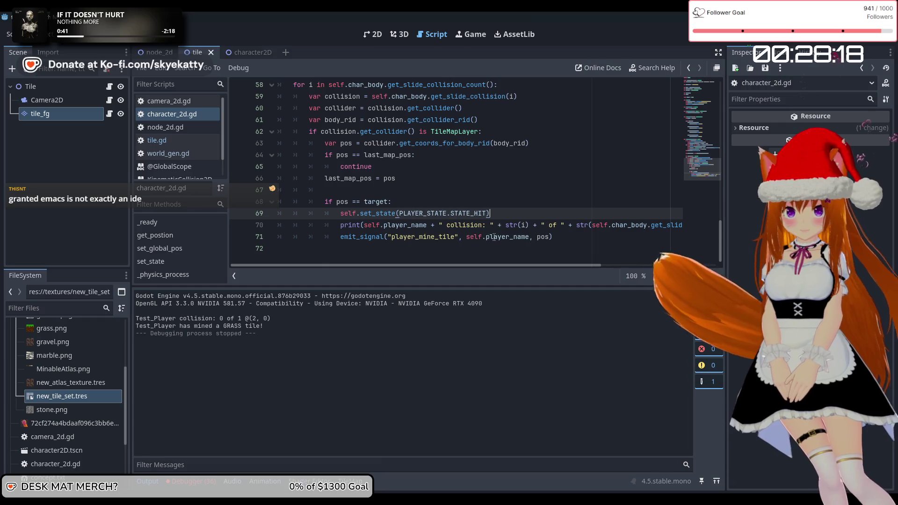
mouse_move(496, 237)
scroll(496, 236, up, 10)
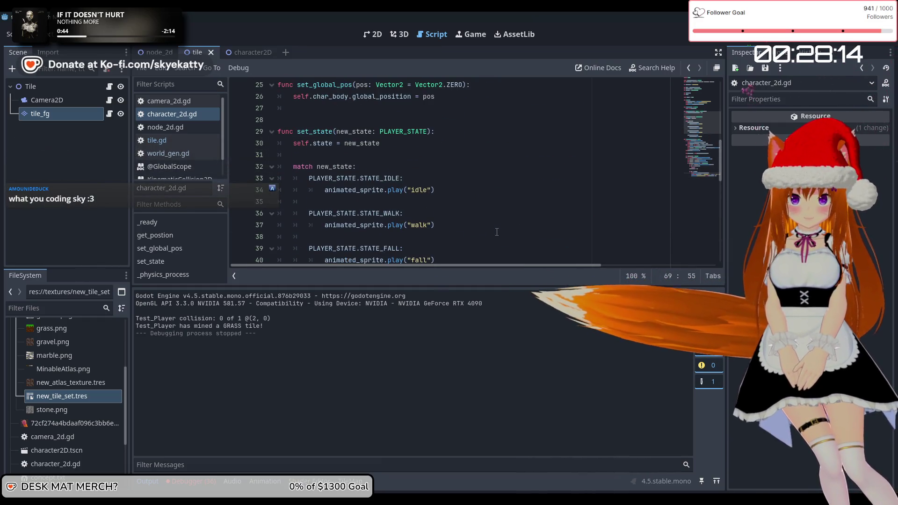
scroll(496, 219, down, 3)
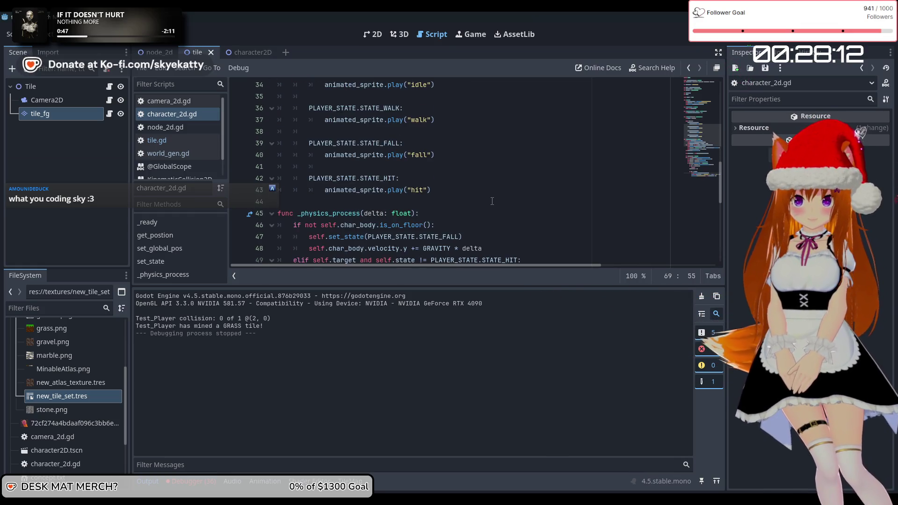
click(451, 195)
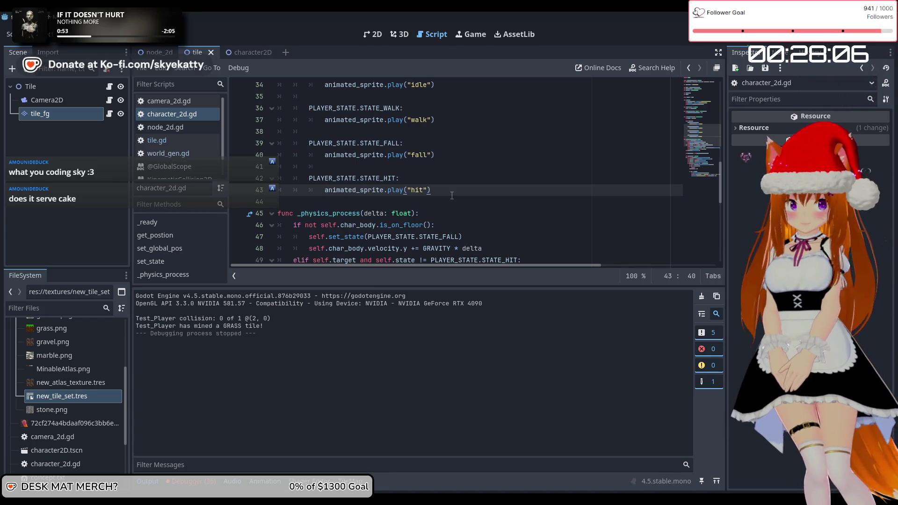
scroll(452, 195, down, 8)
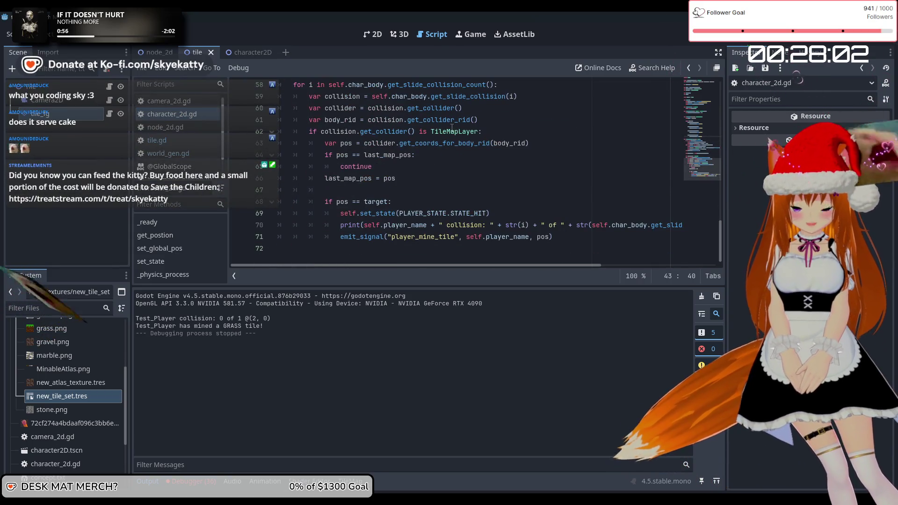
scroll(467, 194, up, 2)
scroll(491, 201, down, 2)
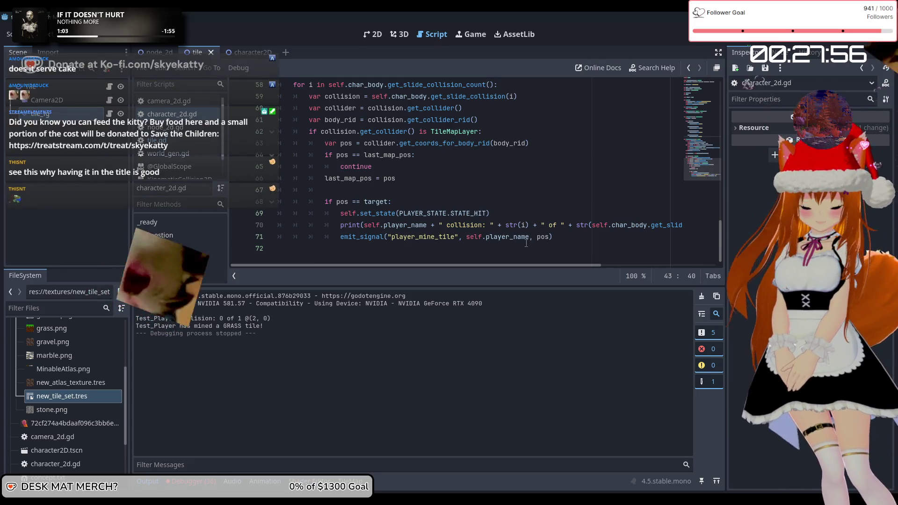
click(571, 232)
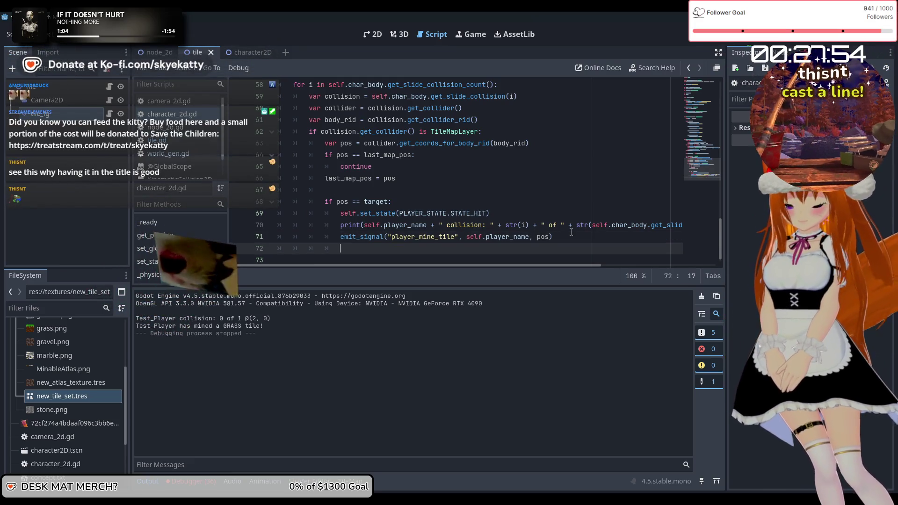
Step: Add a new line 72 below the emit_signal call and draft a remove call, then clear it
key(Return)
text(self)
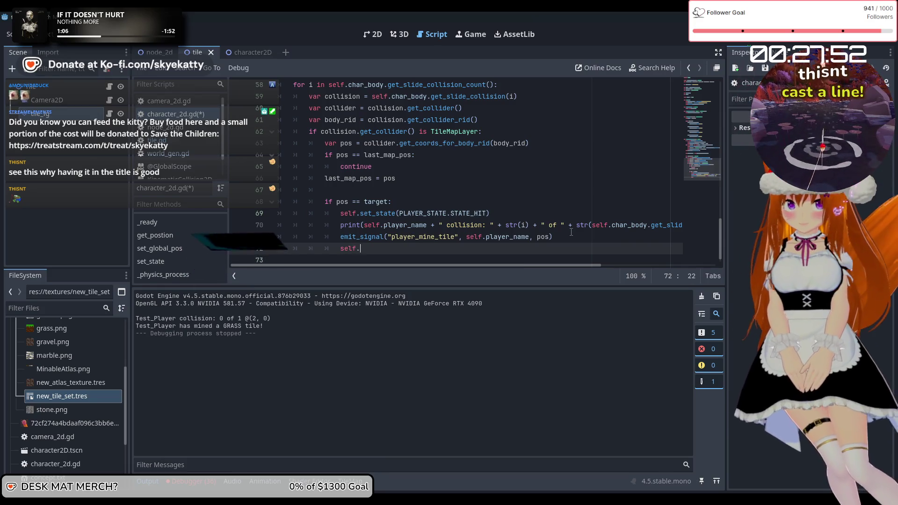
text(.re)
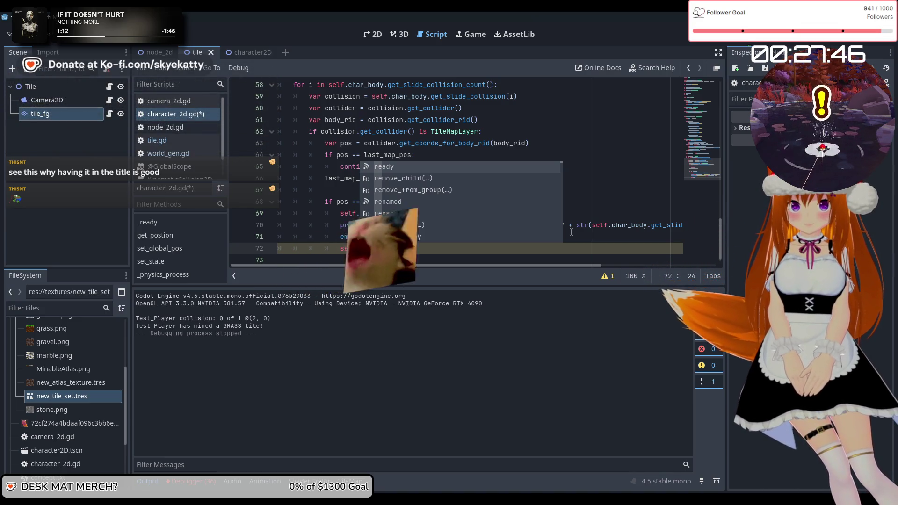
key(BackSpace)
key(BackSpace)
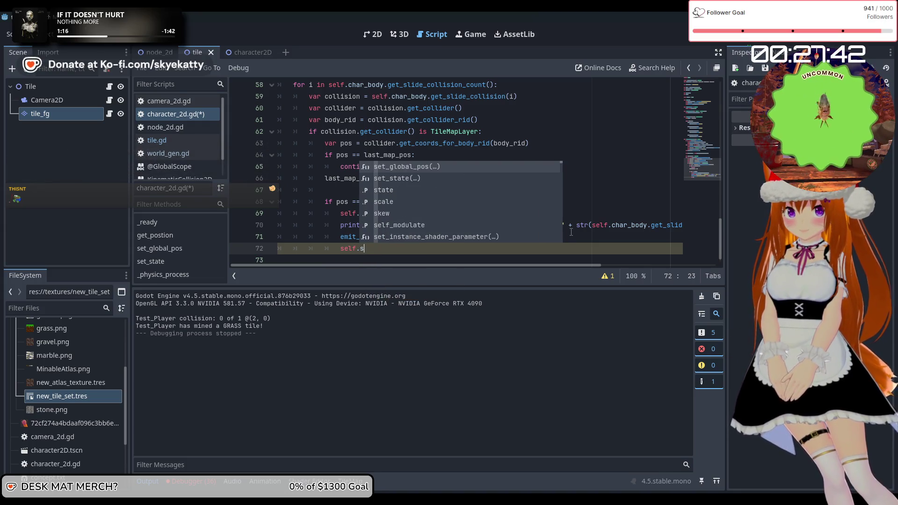
text(k)
key(BackSpace)
text(del)
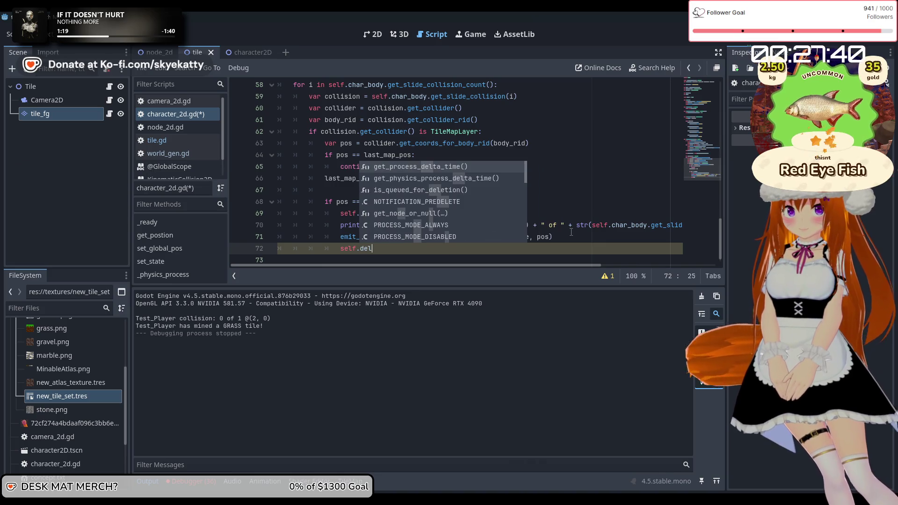
key(BackSpace)
key(BackSpace)
key(BackSpace)
text(remo)
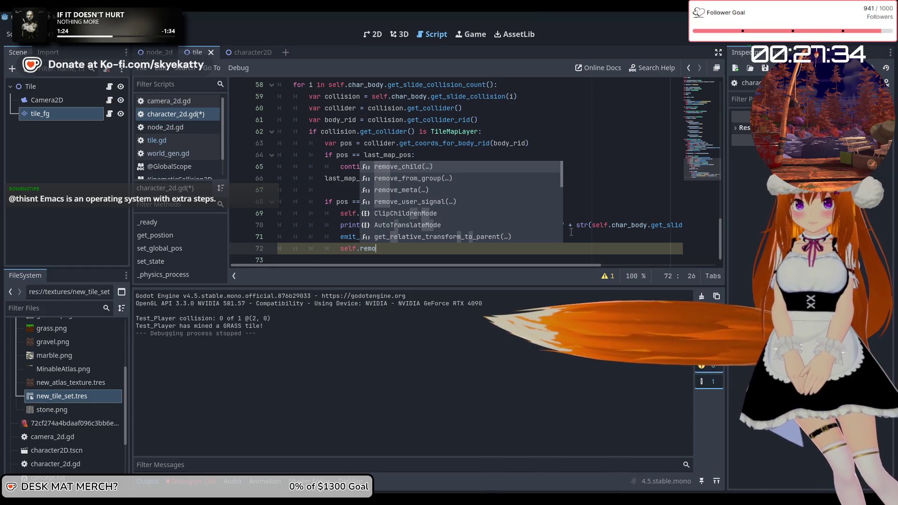
key(BackSpace)
key(BackSpace)
key(BackSpace)
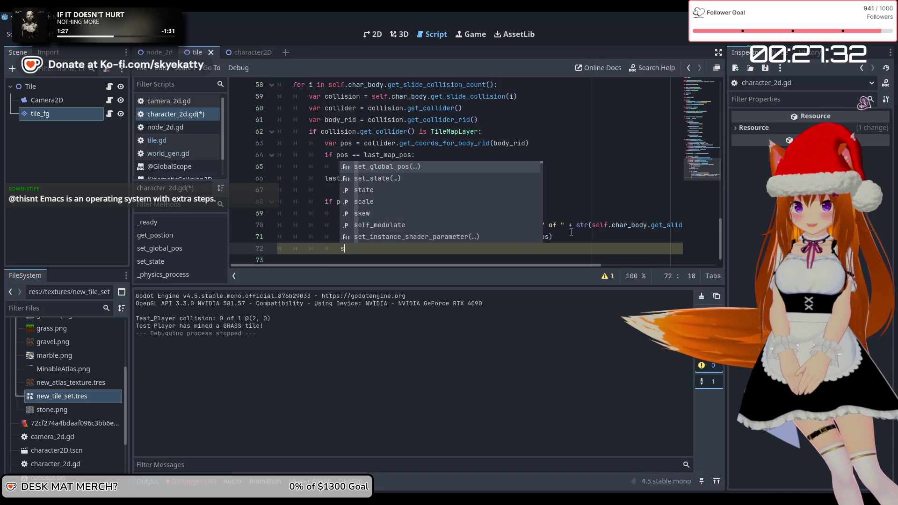
Step: Write get_parent().remove_child(self) on line 72 with autocomplete and launch the game
text(get)
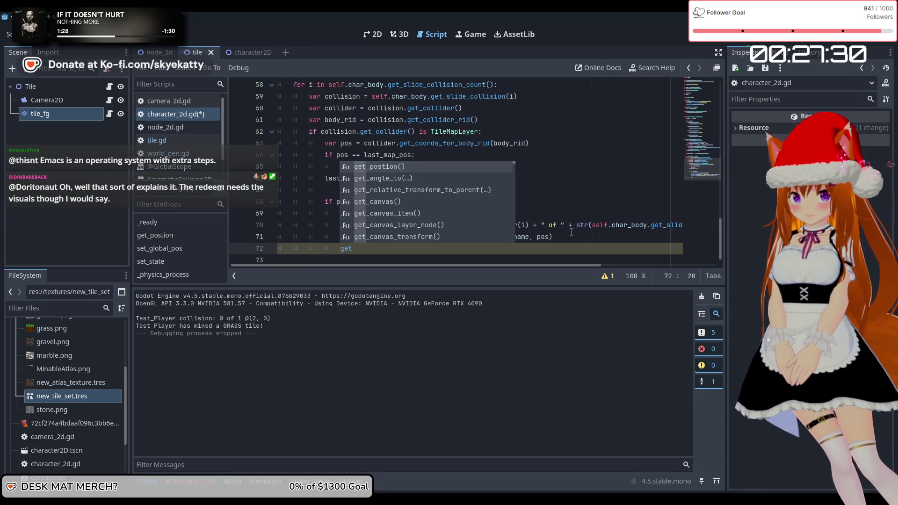
text(_)
key(Return)
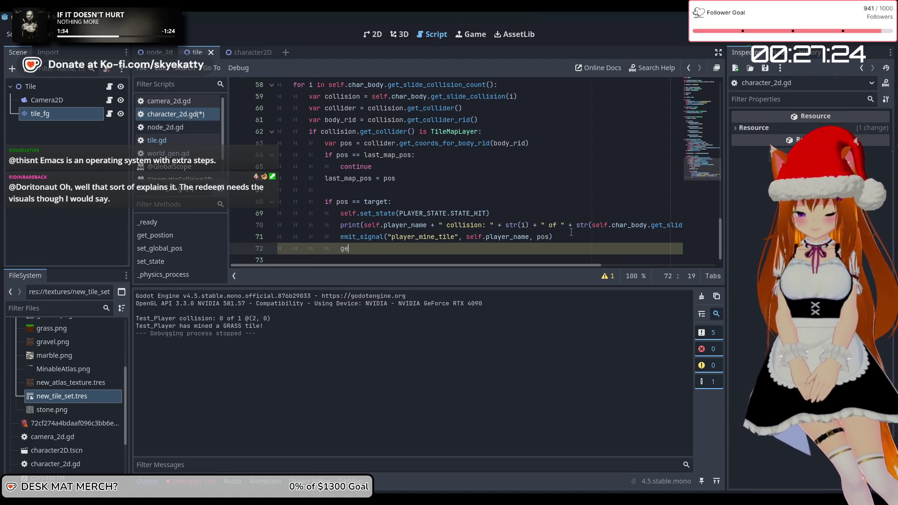
text(et_)
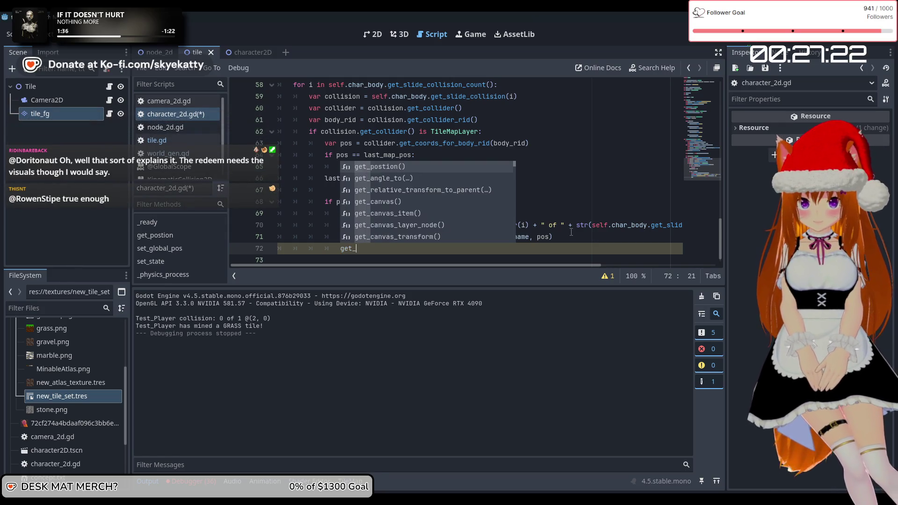
text(parte)
key(BackSpace)
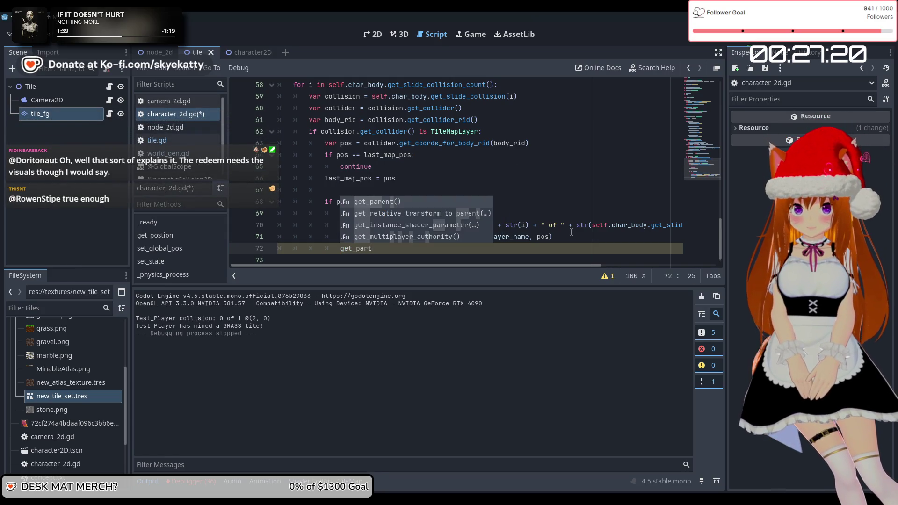
key(Return)
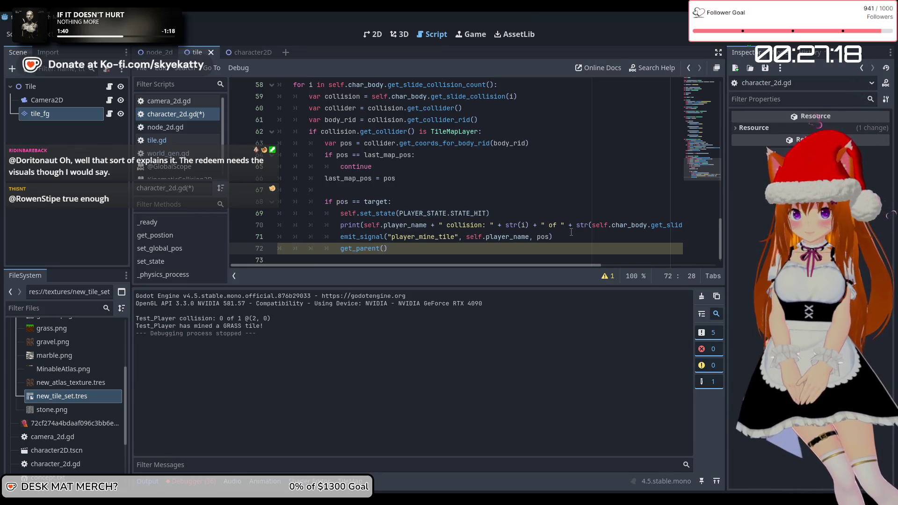
key(Right)
text(.rem)
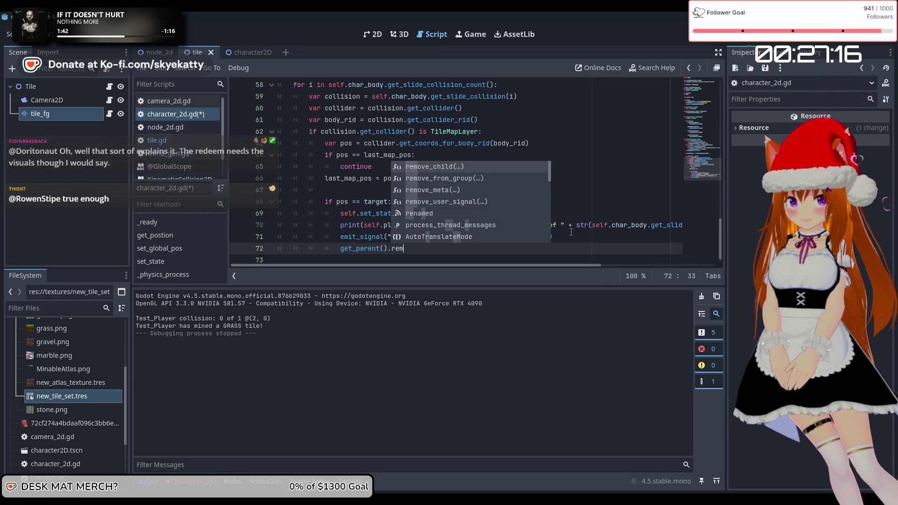
key(Return)
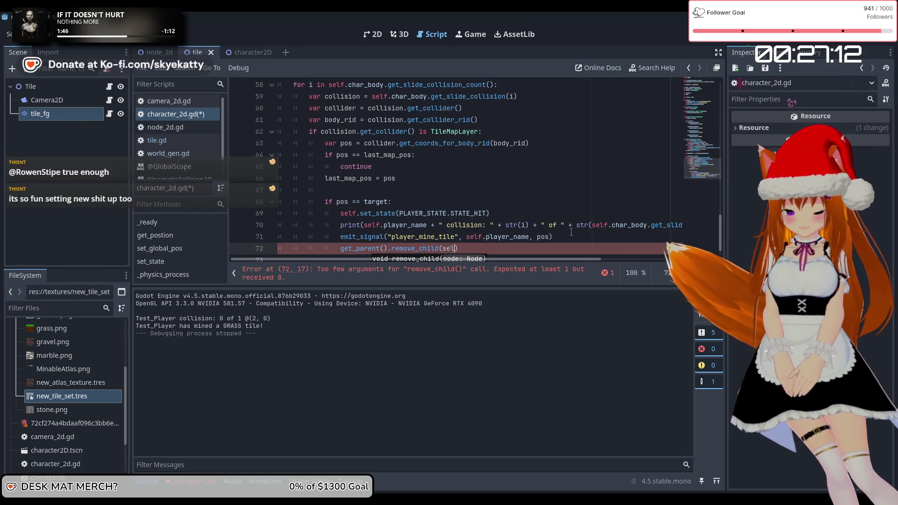
text(self)
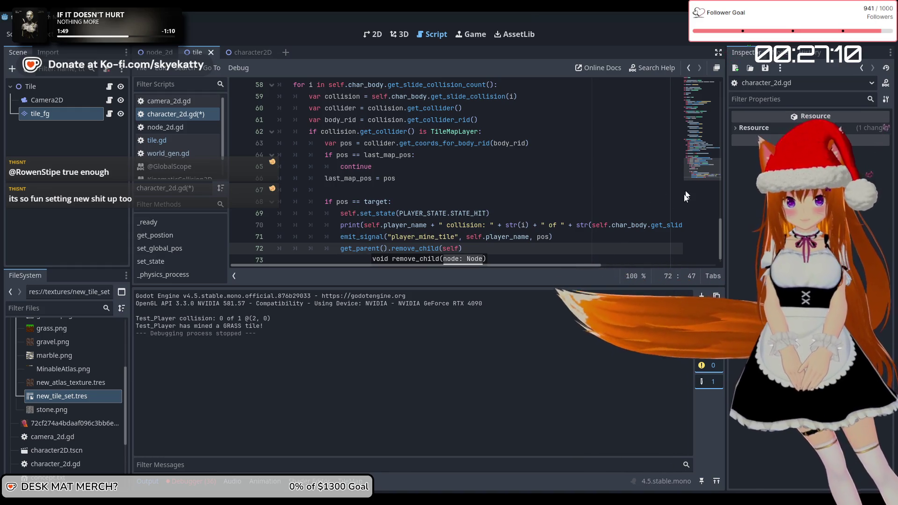
click(541, 249)
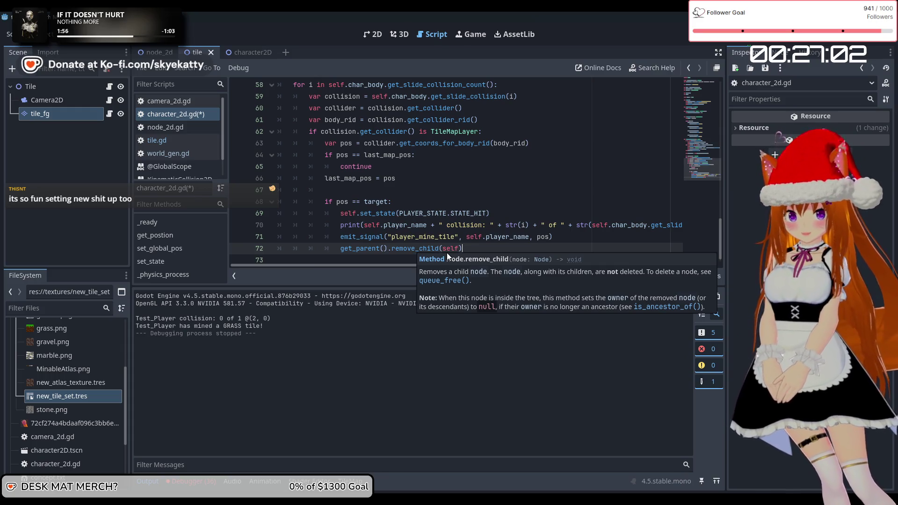
scroll(525, 245, down, 1)
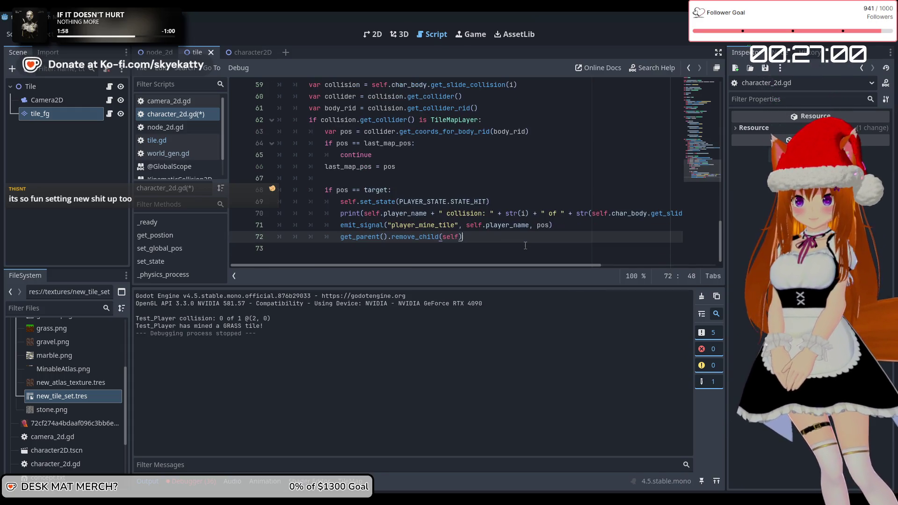
click(739, 41)
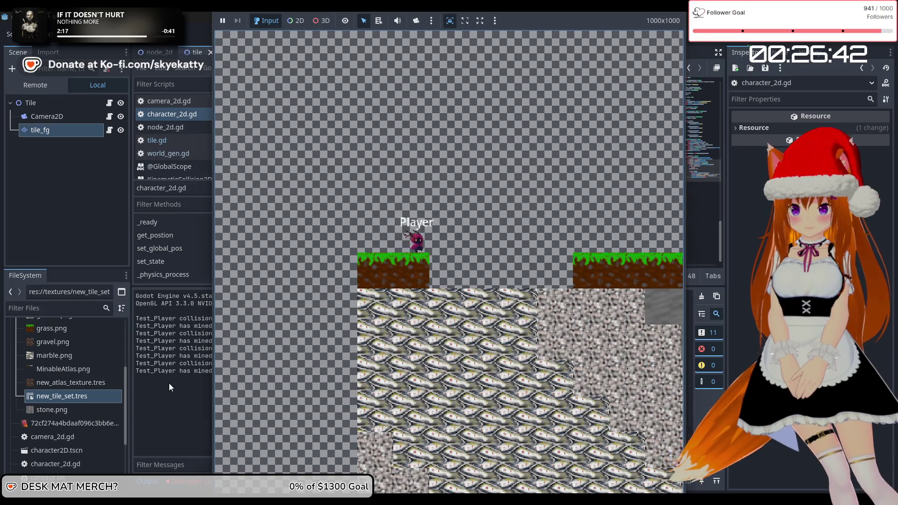
Step: Watch the players mine through the grass strip in the game window, then stop and relaunch
key(F8)
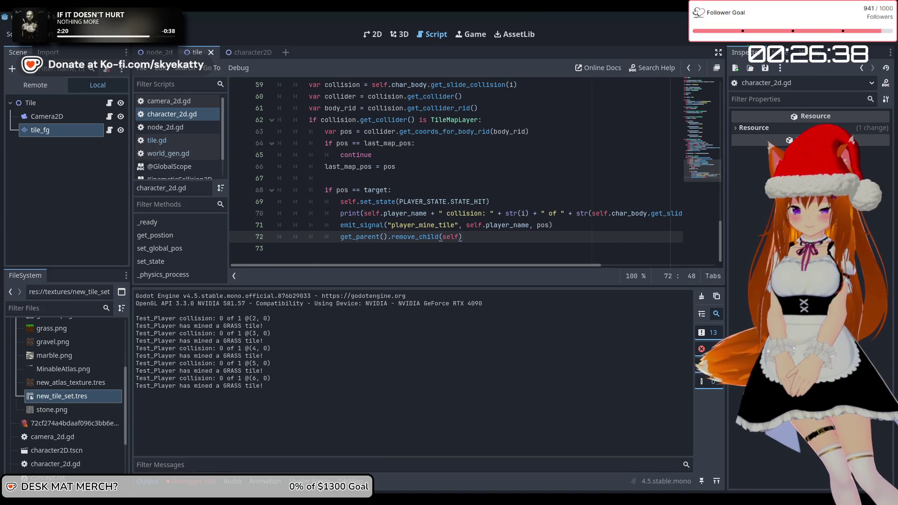
mouse_move(388, 500)
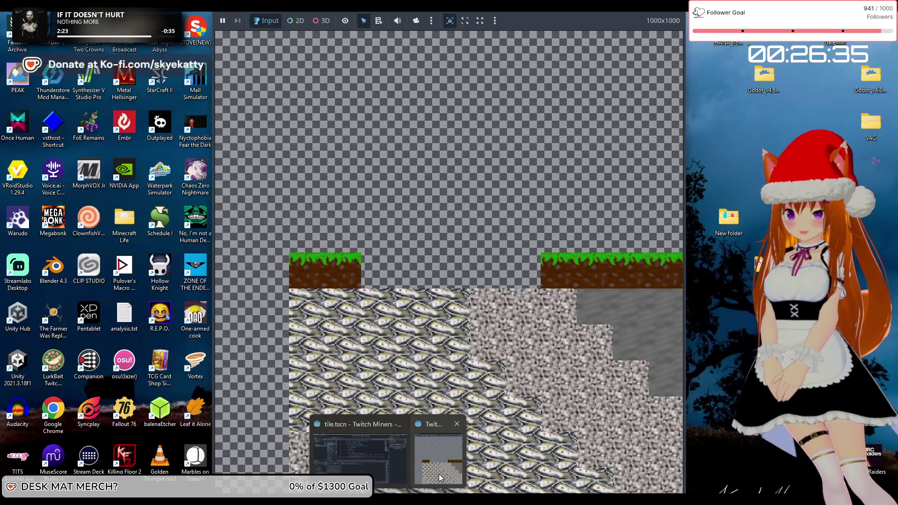
click(439, 473)
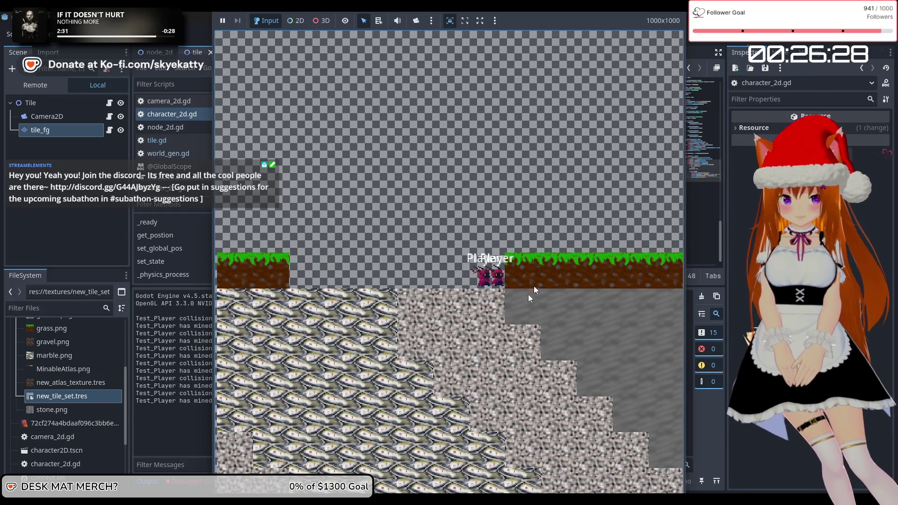
click(753, 41)
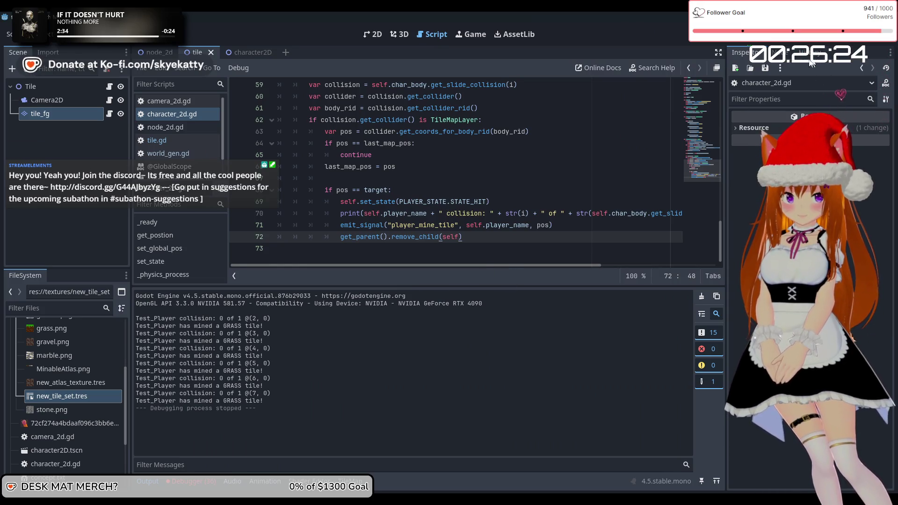
click(739, 42)
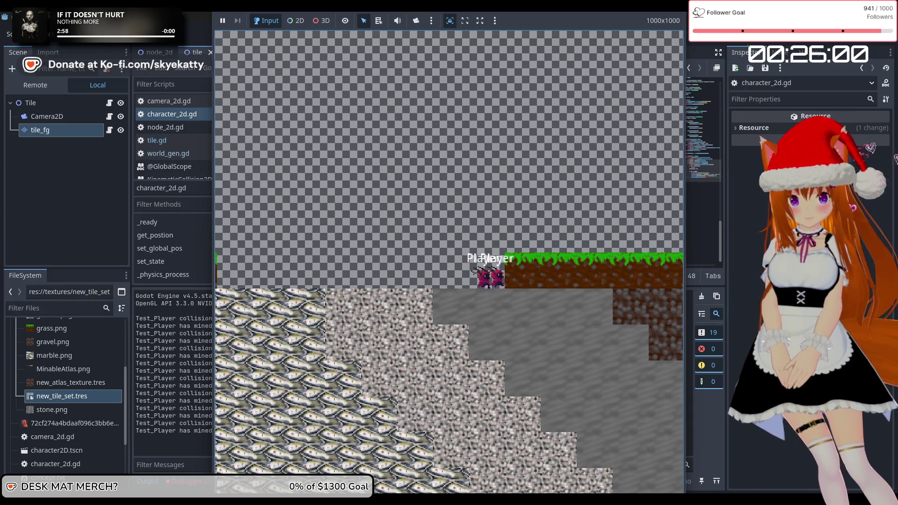
Step: Stop the game, review the _physics_process movement code, and rerun the project with F5
key(F8)
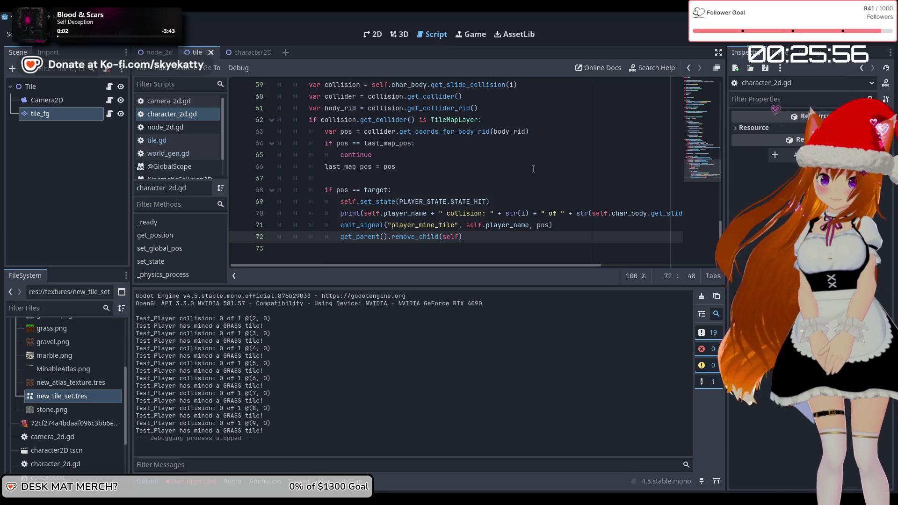
scroll(607, 117, up, 10)
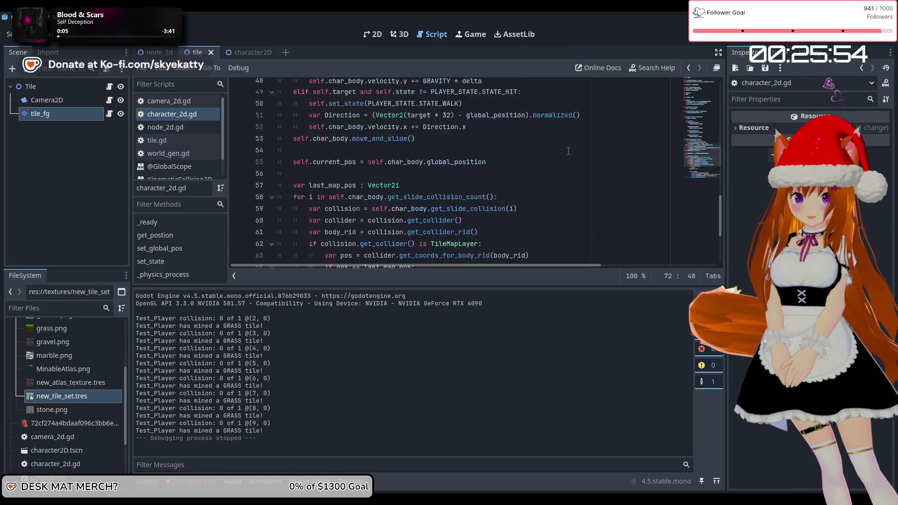
scroll(576, 152, down, 8)
scroll(576, 152, down, 2)
scroll(571, 145, up, 10)
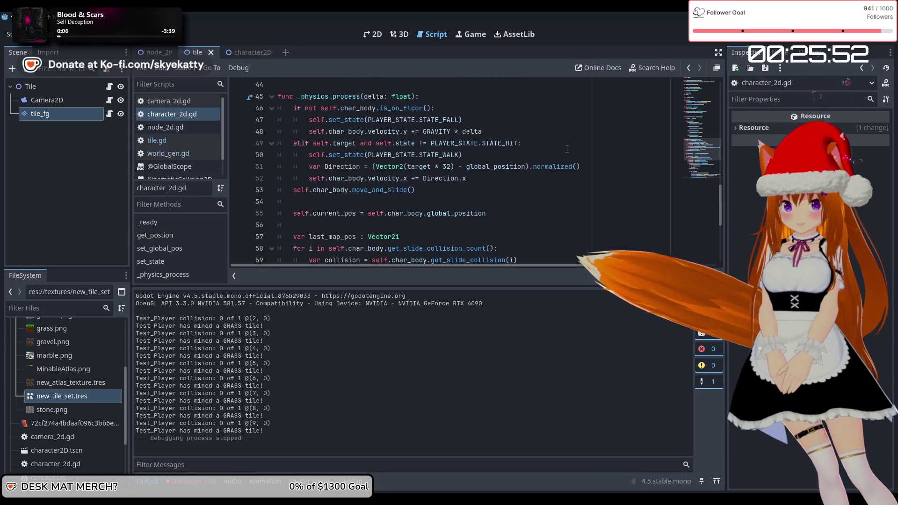
scroll(564, 139, down, 8)
scroll(564, 138, down, 2)
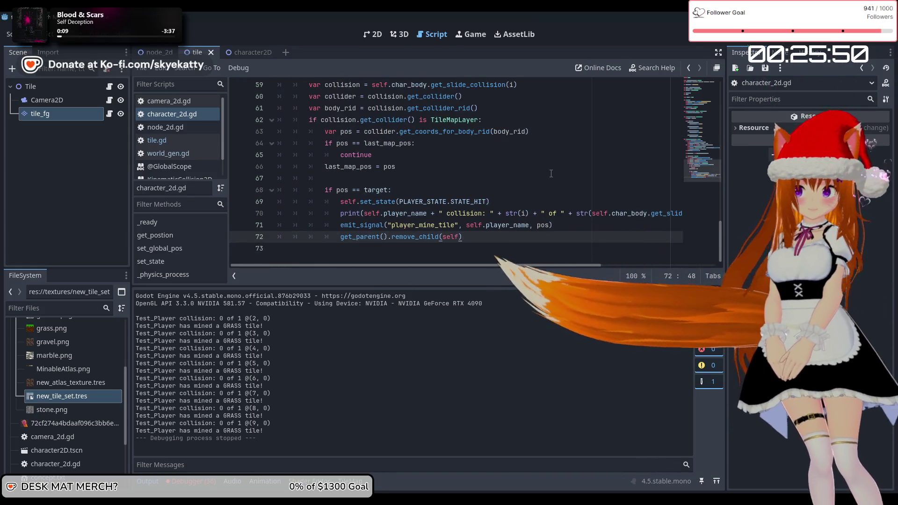
key(F5)
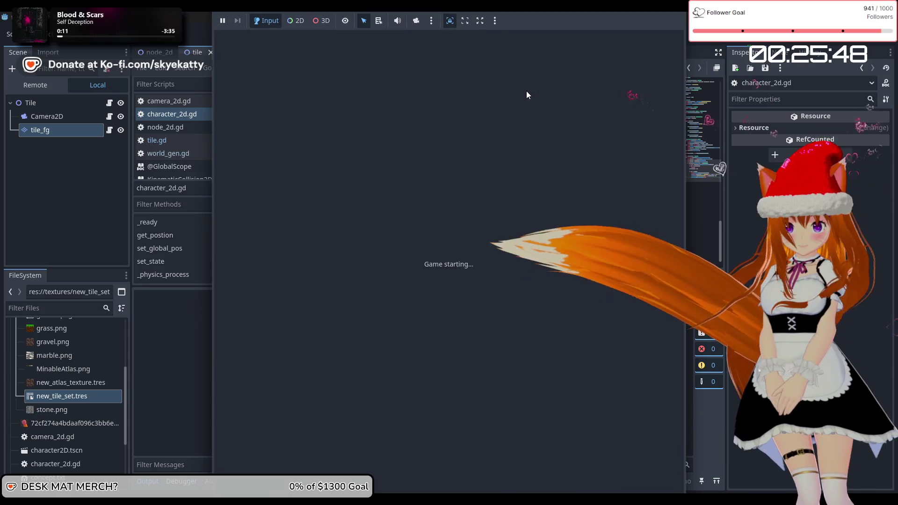
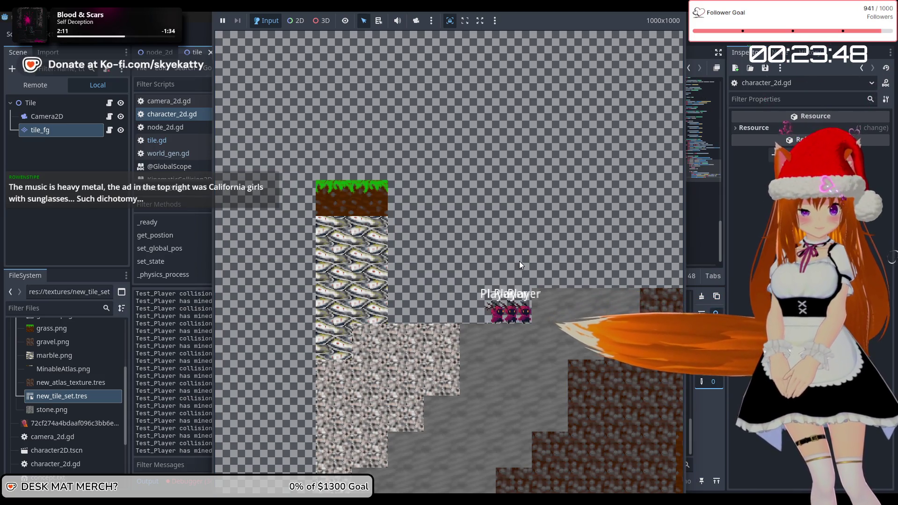
Step: Stop the running game and scroll character_2d.gd back to the slide-collision loop
key(F8)
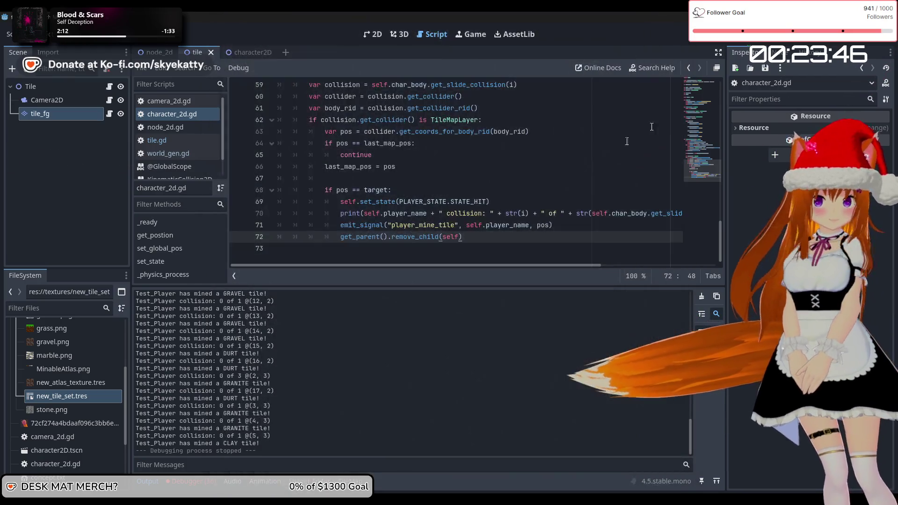
scroll(473, 183, up, 4)
scroll(472, 211, down, 4)
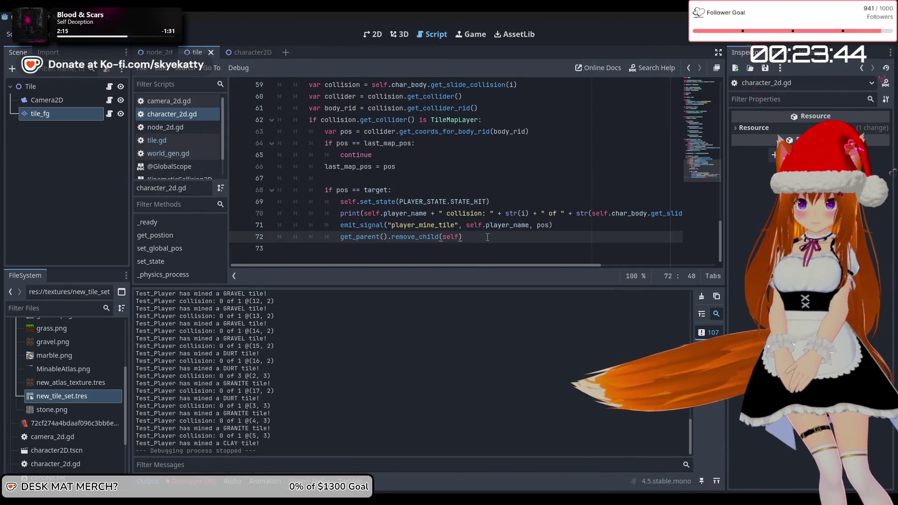
scroll(446, 202, up, 2)
scroll(446, 201, down, 2)
scroll(441, 197, up, 3)
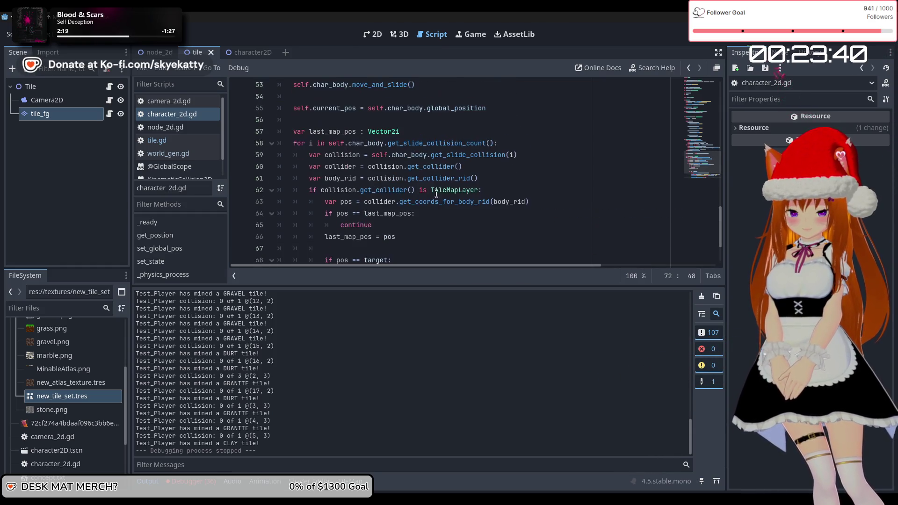
scroll(433, 194, down, 3)
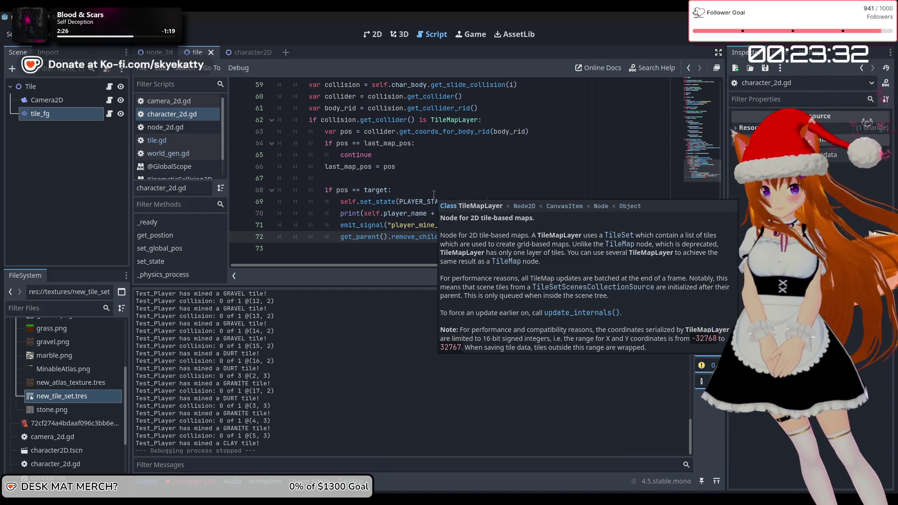
scroll(431, 164, up, 2)
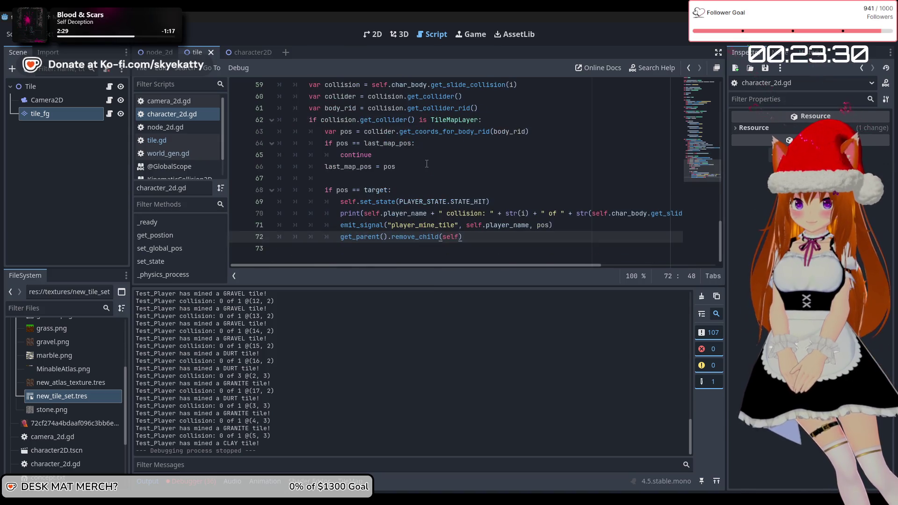
scroll(430, 163, up, 1)
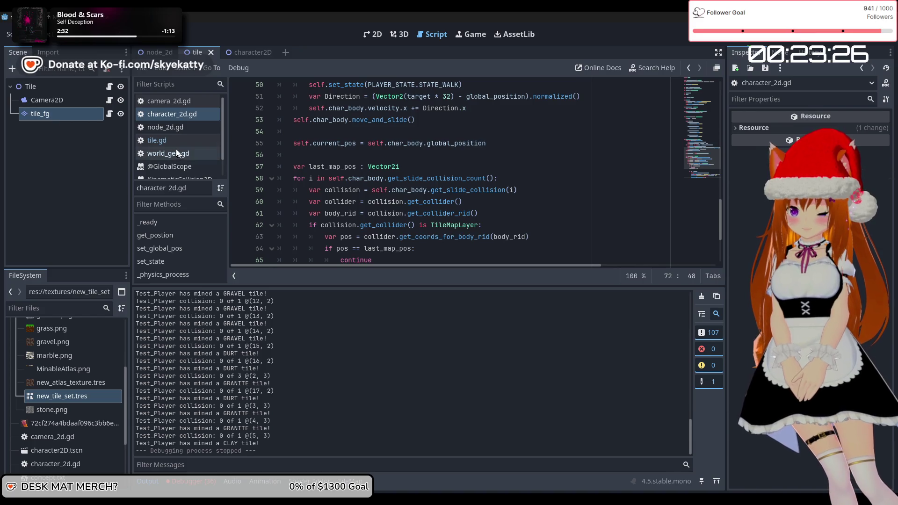
scroll(484, 173, down, 3)
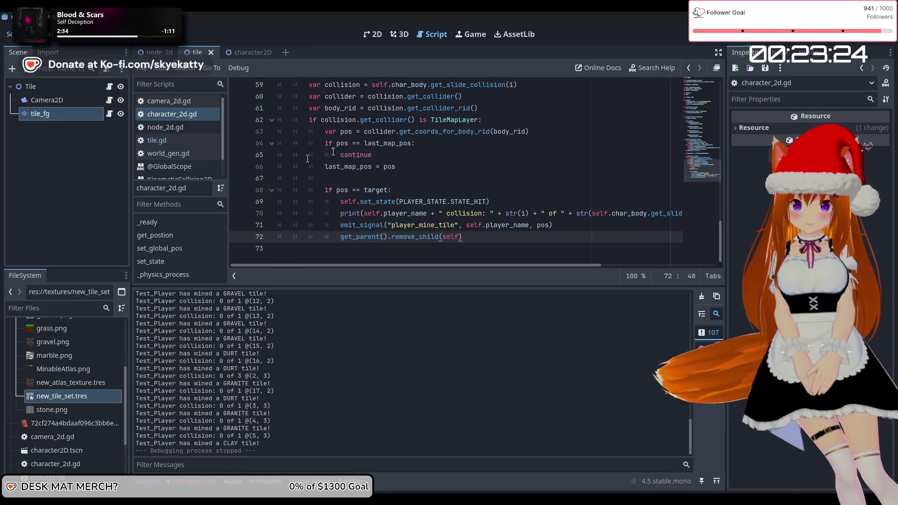
scroll(484, 173, up, 2)
scroll(419, 176, down, 2)
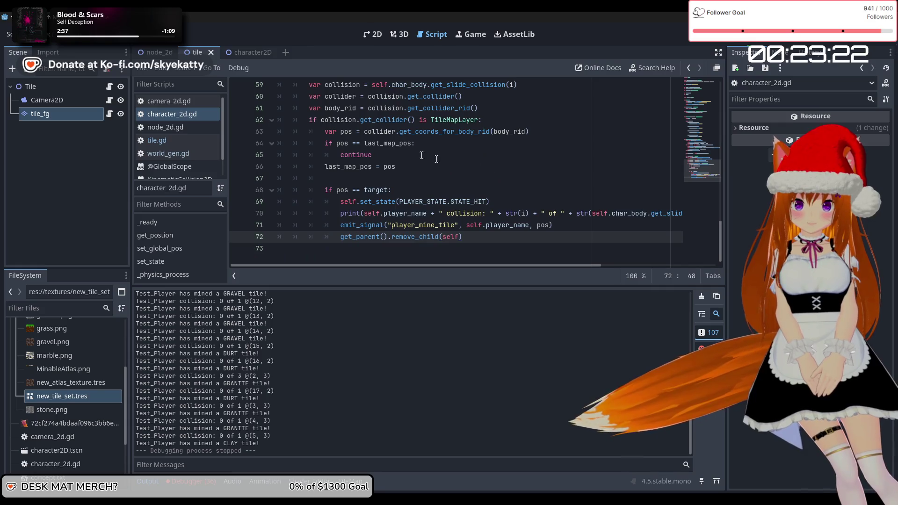
Step: Open a new line after the body_rid line 61 in the collision loop
click(494, 110)
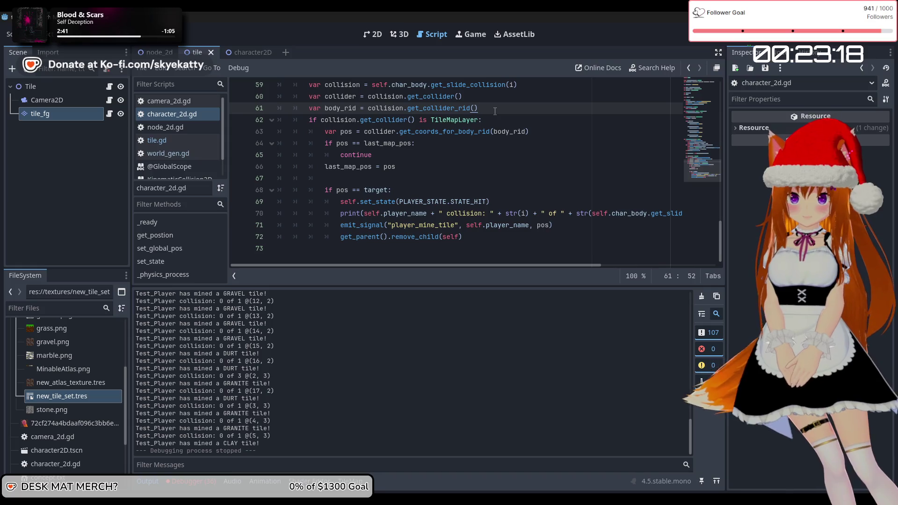
scroll(495, 111, up, 5)
scroll(512, 166, down, 2)
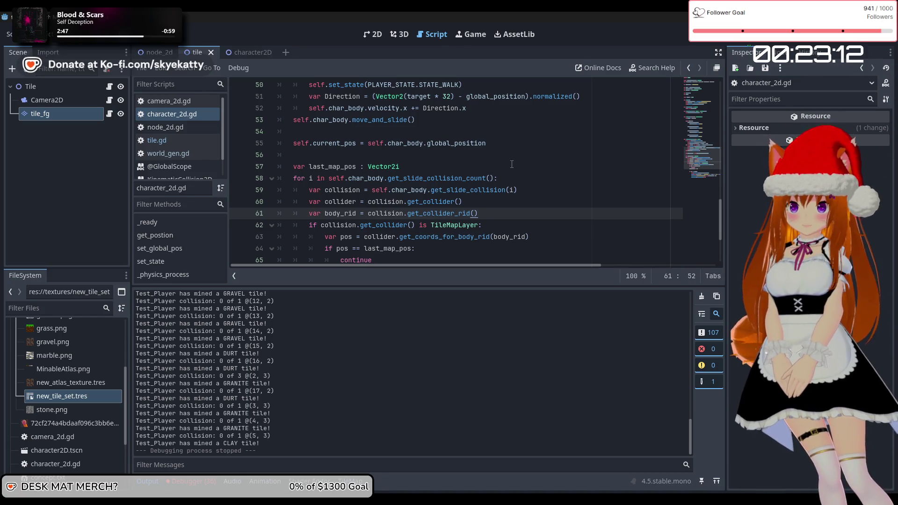
key(Return)
text(if c)
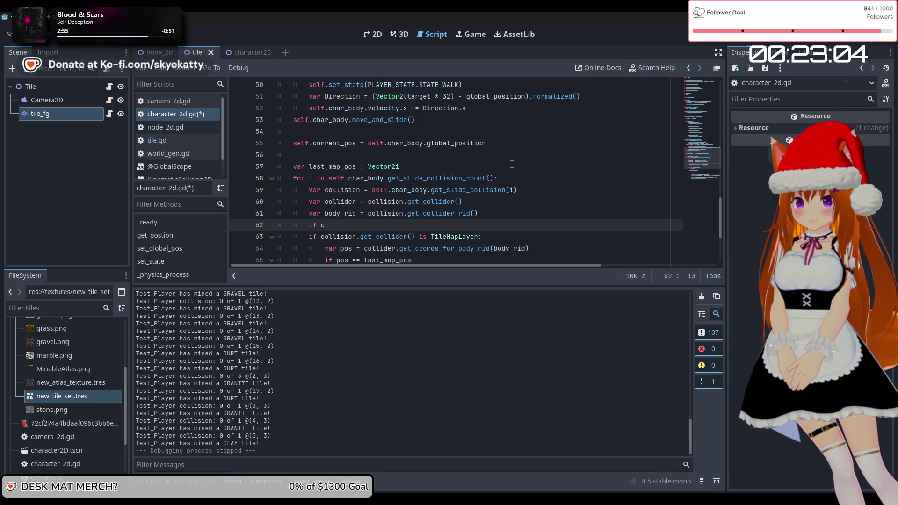
Step: Change the TileMapLayer test to use 'collider' and write 'if collider is CharacterBody2D:' on line 62
drag(419, 239, 339, 240)
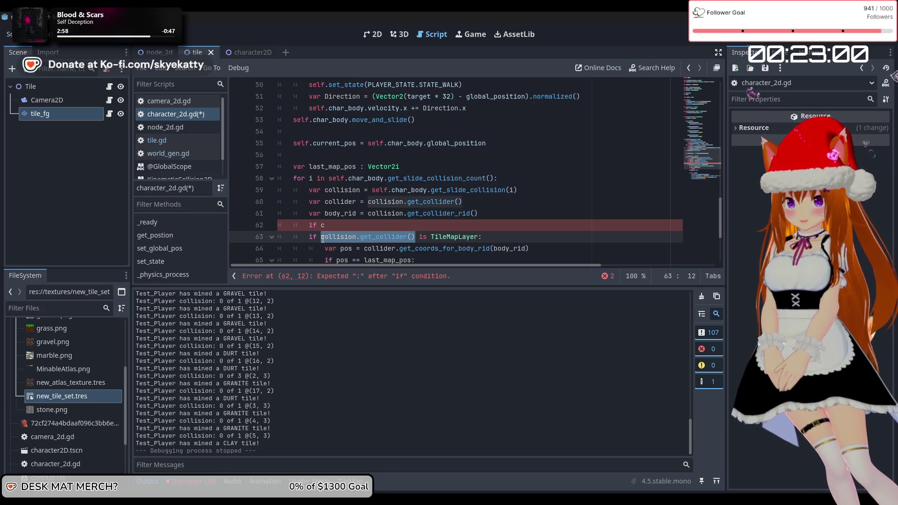
text(c)
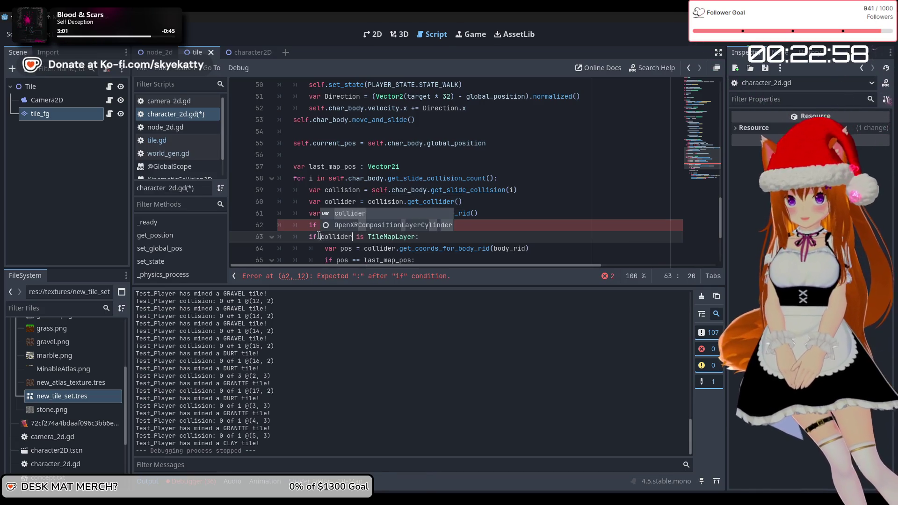
key(Escape)
key(Up)
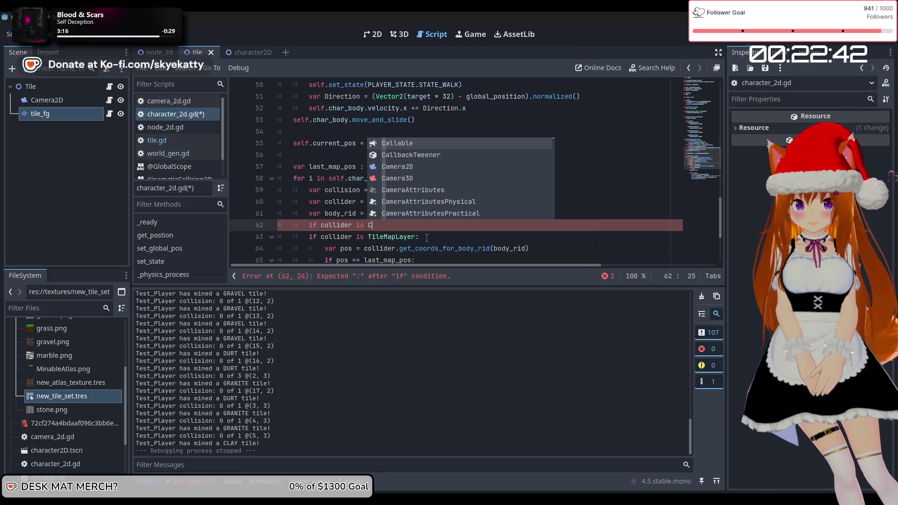
text(h)
key(Return)
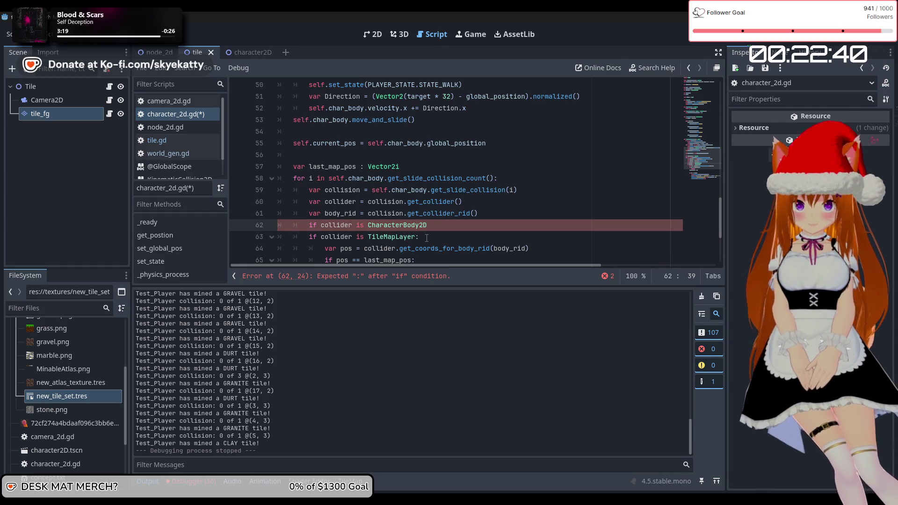
text(:)
Step: Inside the new if block, add 'self.char_body.velocity.y += 100'
key(Return)
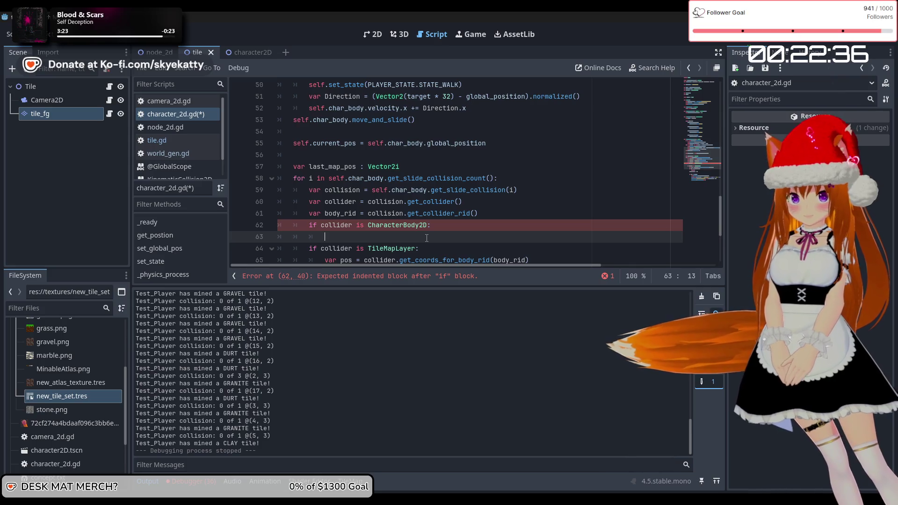
scroll(428, 232, down, 2)
scroll(430, 222, up, 2)
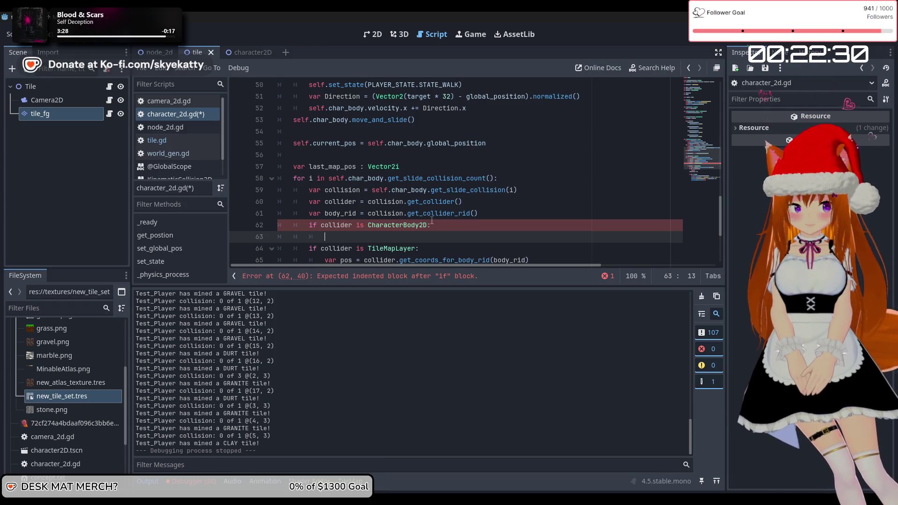
text(self.char_body.)
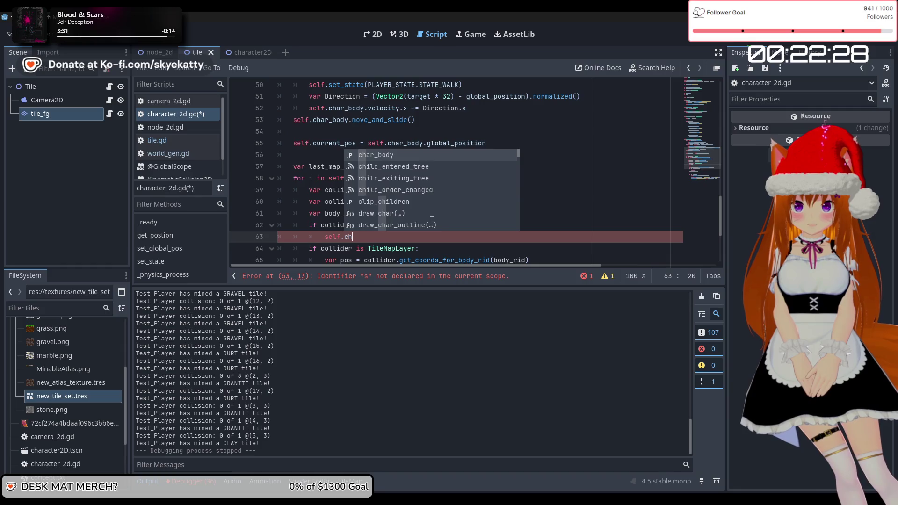
text(ve)
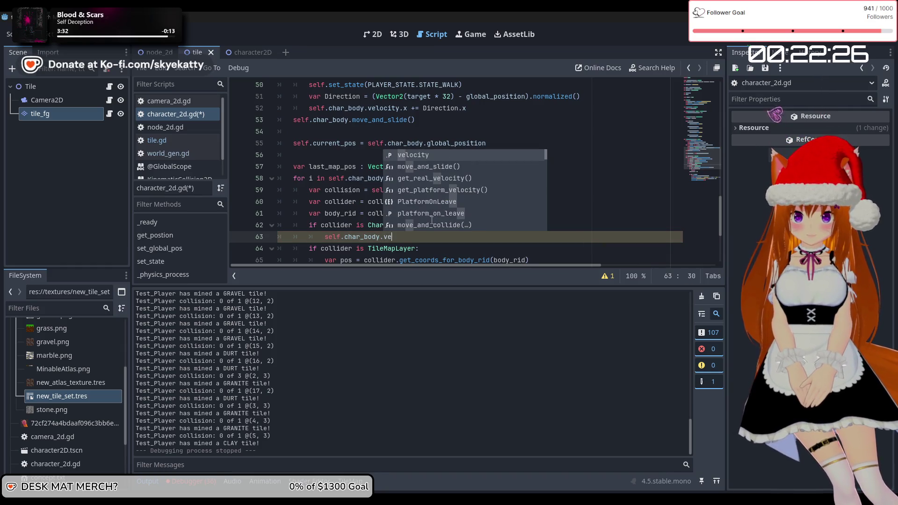
key(Return)
text(y += )
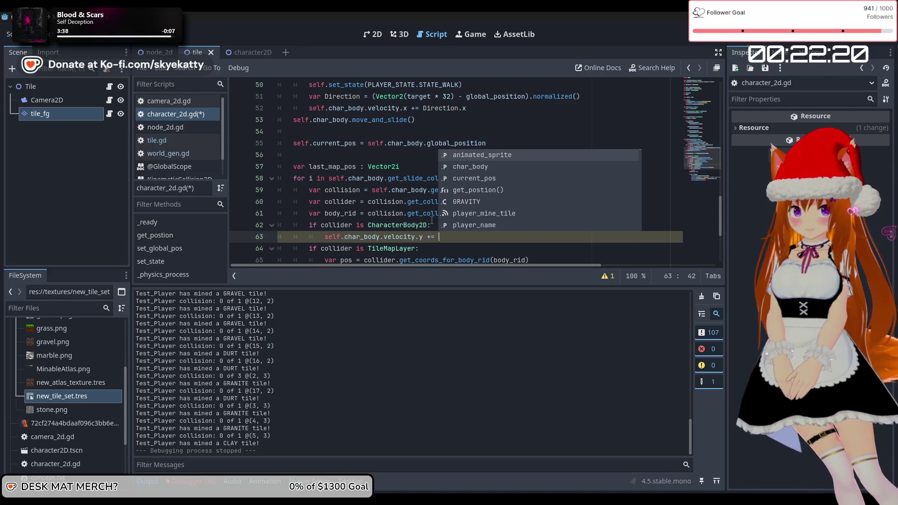
text(100)
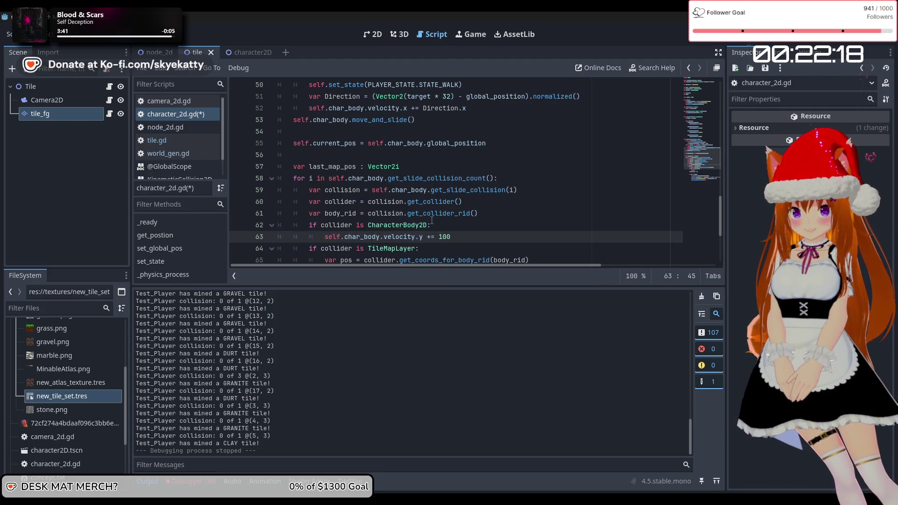
key(Down)
scroll(476, 249, down, 2)
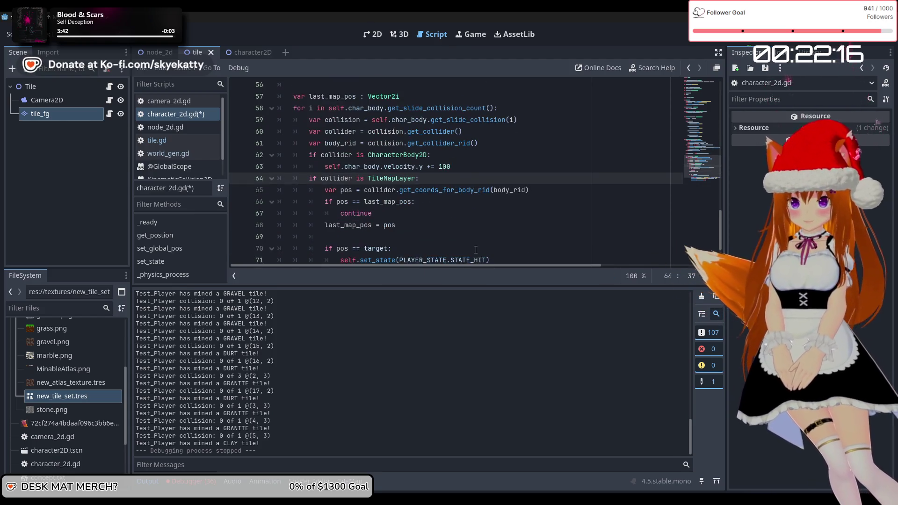
scroll(492, 225, down, 1)
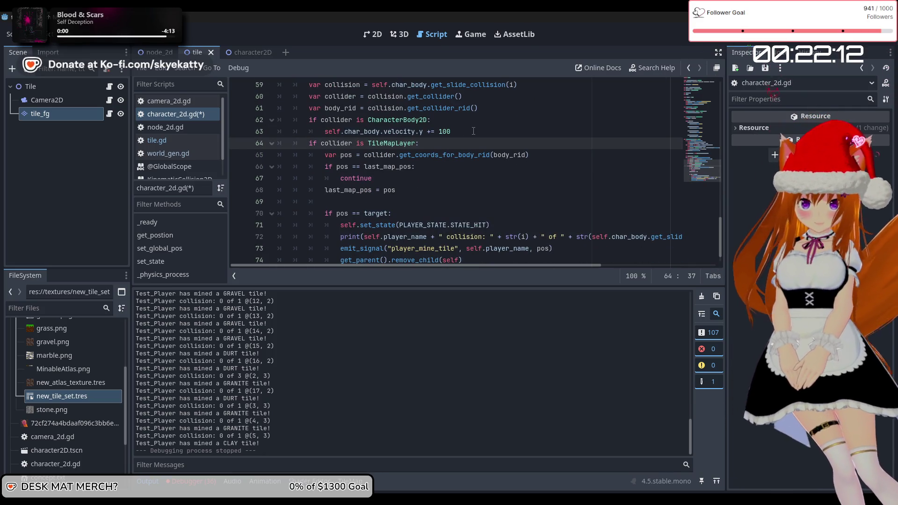
scroll(473, 131, up, 1)
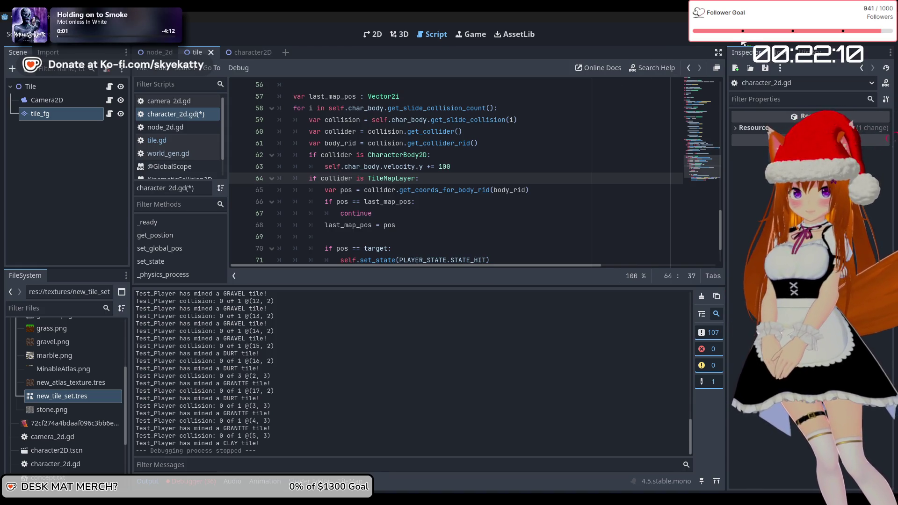
Step: Test-run the scene, then change line 63's boost to '+= -100'
key(F5)
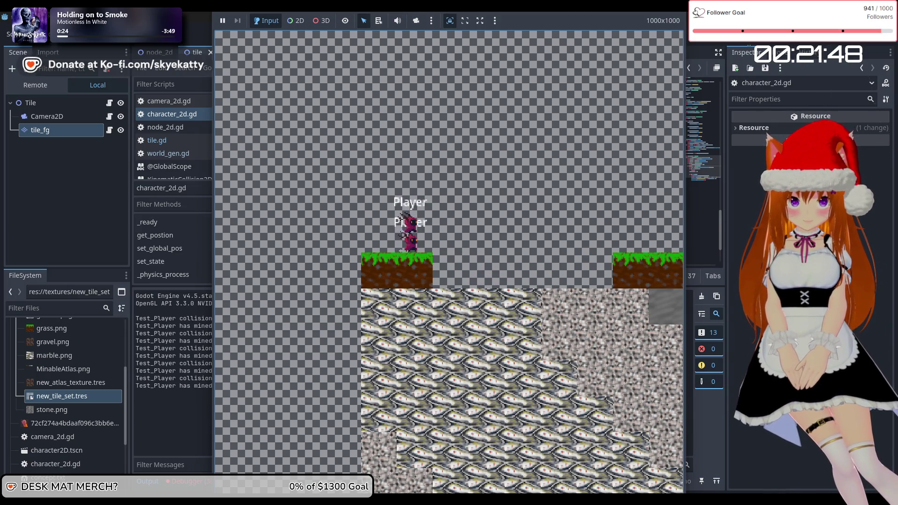
key(F8)
click(440, 167)
text(-100)
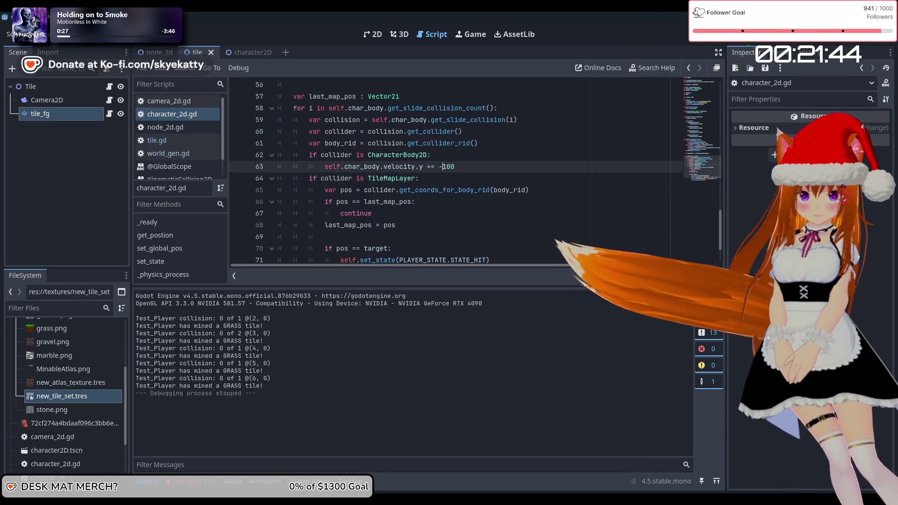
Step: Run the scene again to test the -100 upward push, then stop it
key(F5)
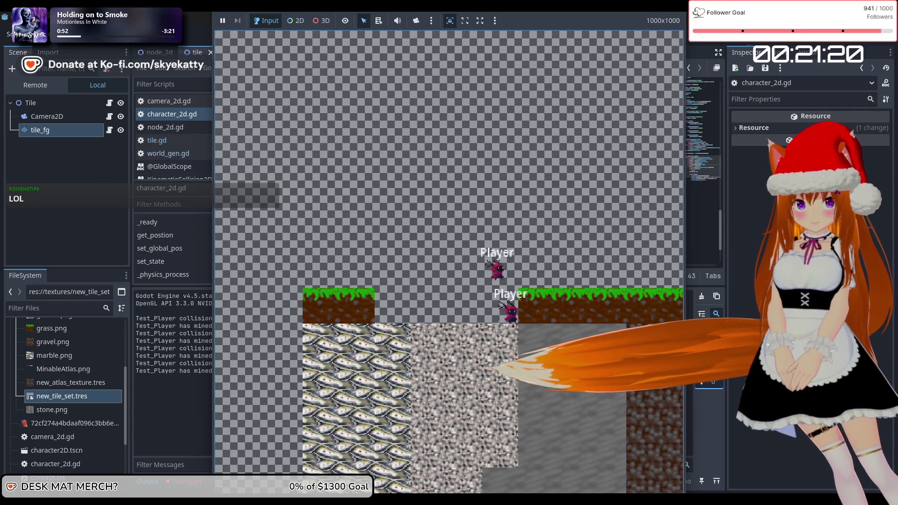
key(F8)
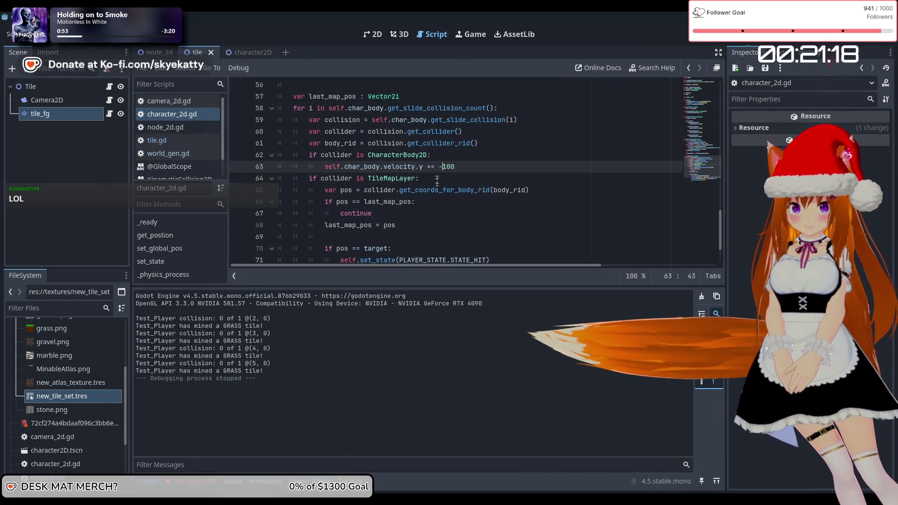
click(460, 169)
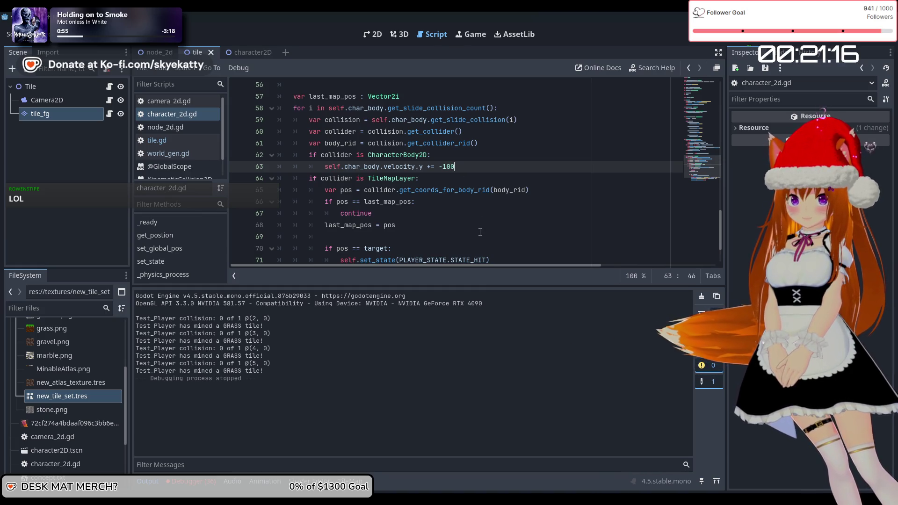
Step: Change line 63's upward push to '+= -70'
click(452, 167)
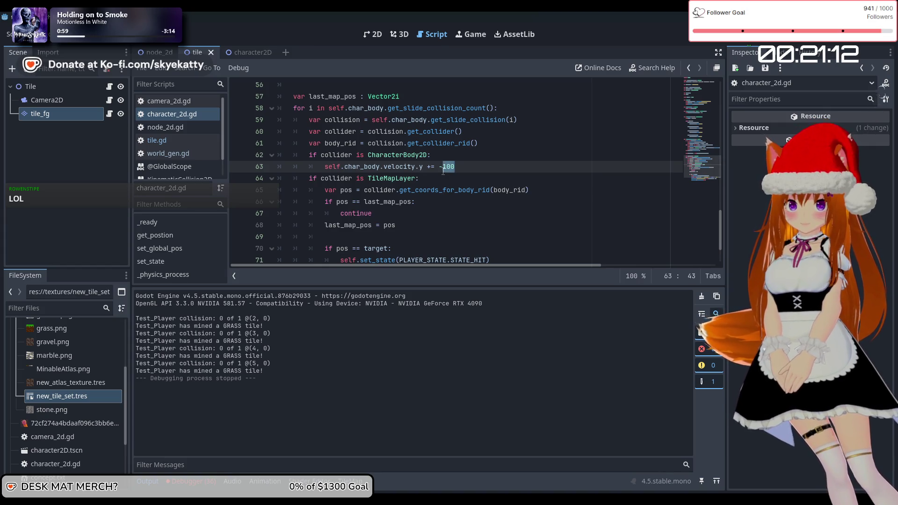
text(50)
key(BackSpace)
key(BackSpace)
text(70)
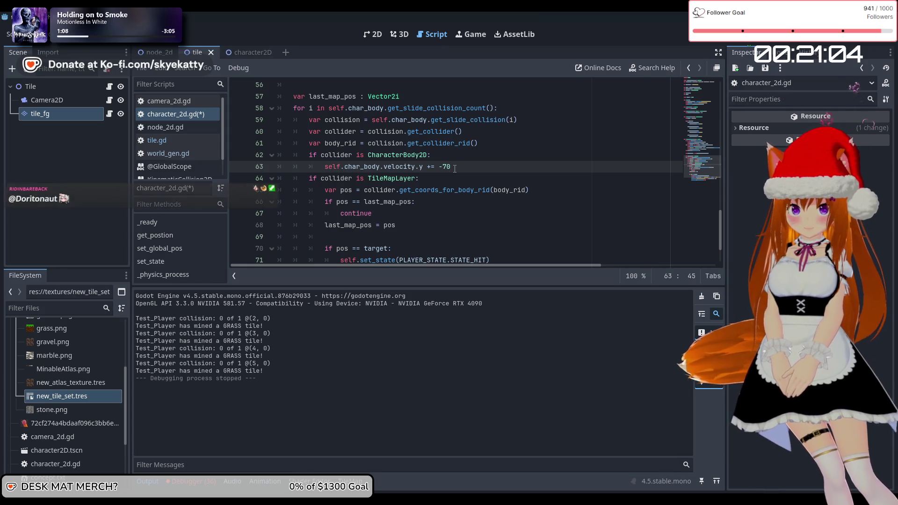
key(Return)
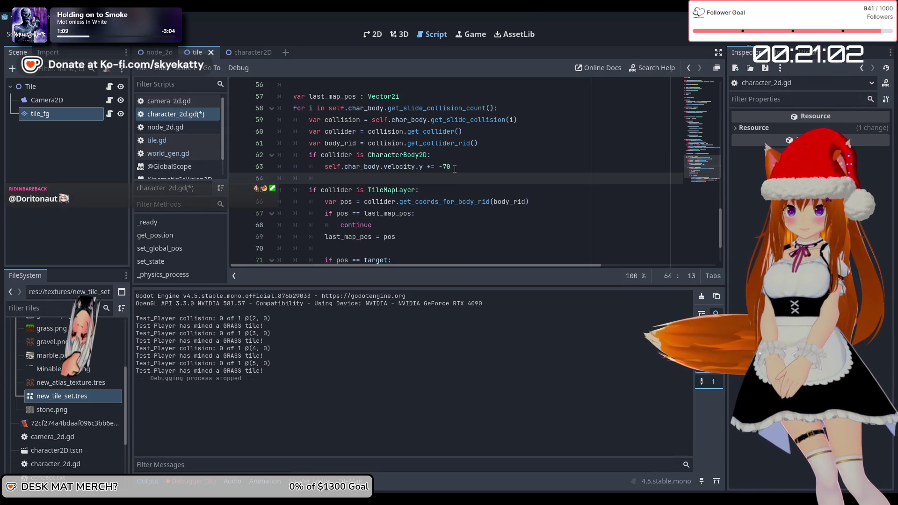
Step: Add an unfinished 'self.char_body.velocity.x += Dur' line below the vertical push
text(self.)
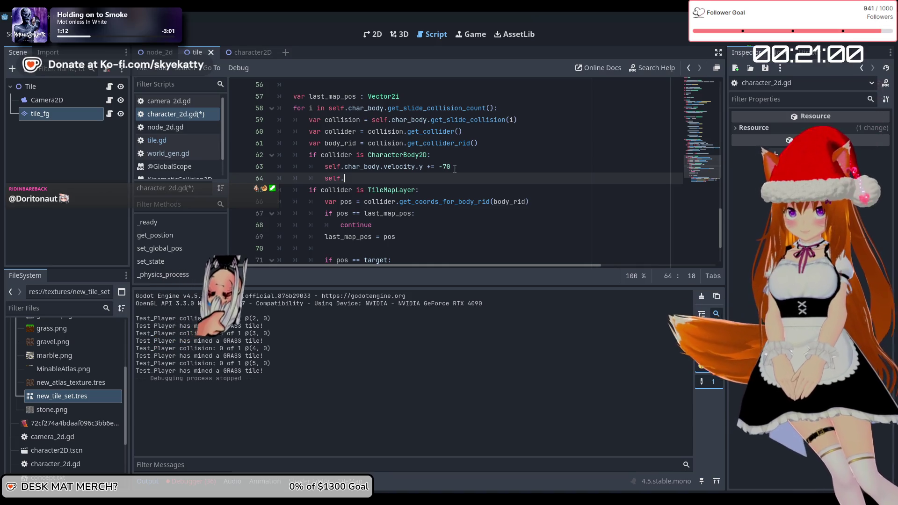
scroll(454, 169, down, 2)
scroll(455, 169, up, 2)
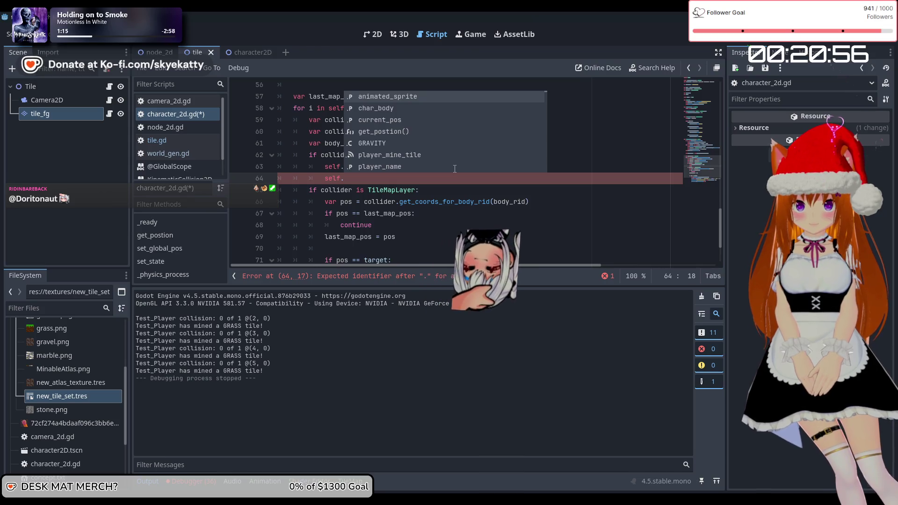
text(ch)
click(386, 178)
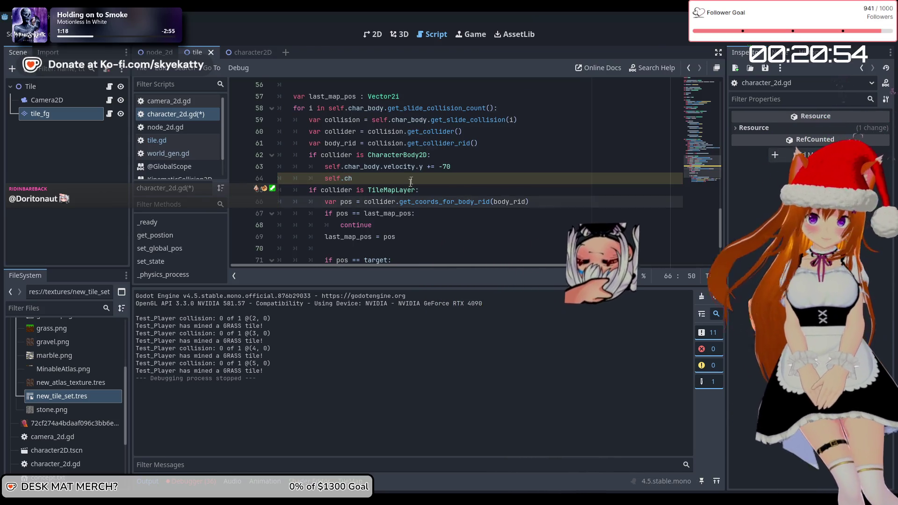
text(ar_body)
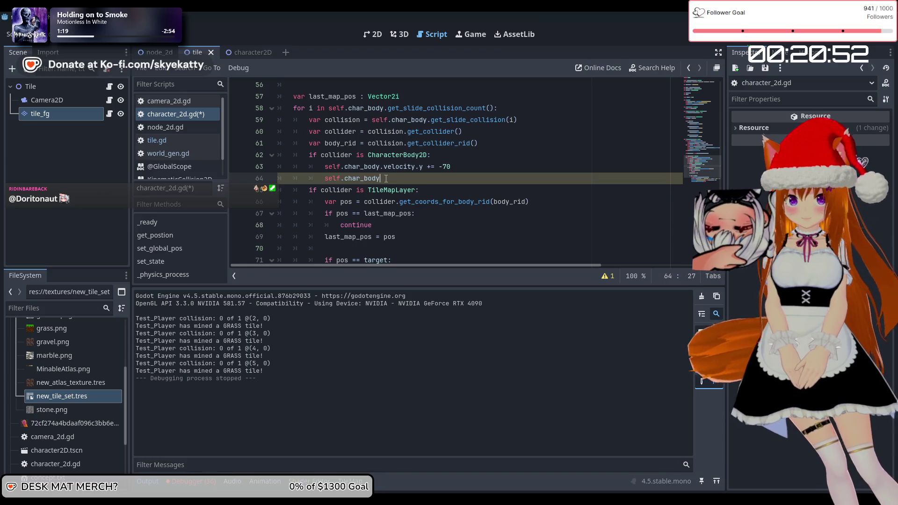
text(.velocity)
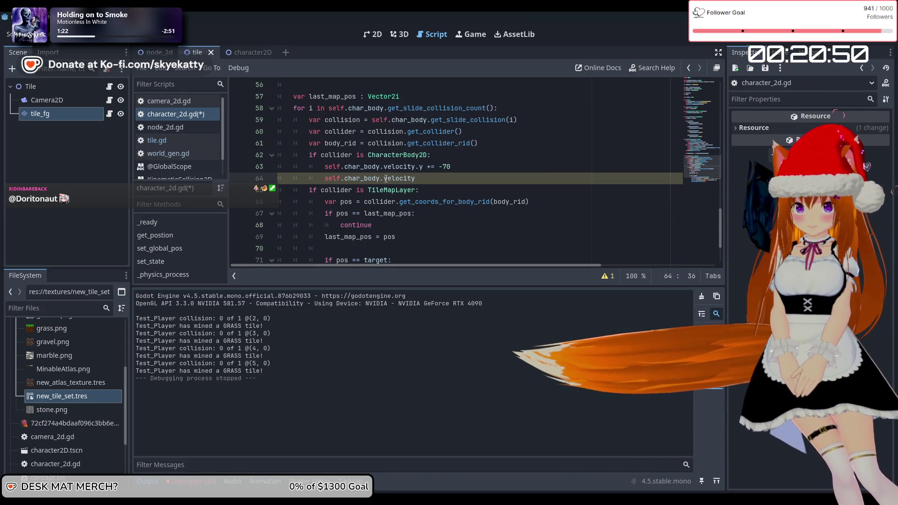
text(.x )
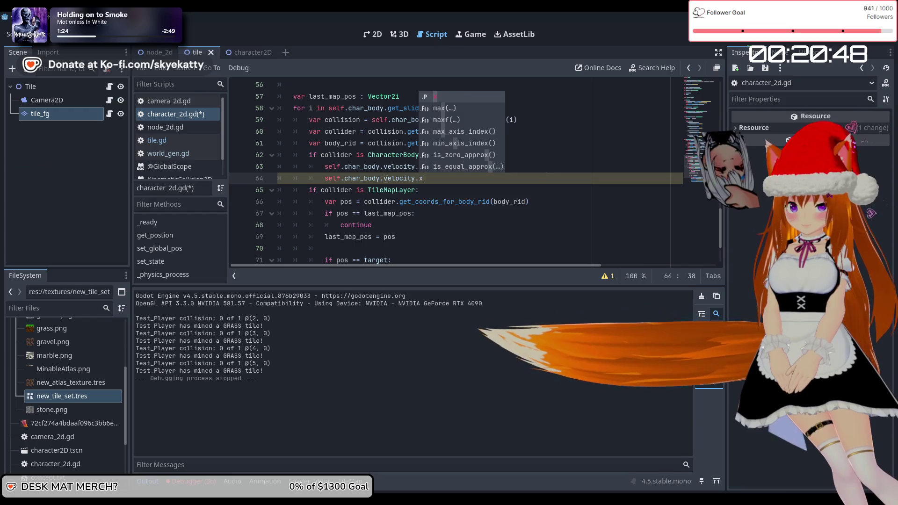
text(+= 10)
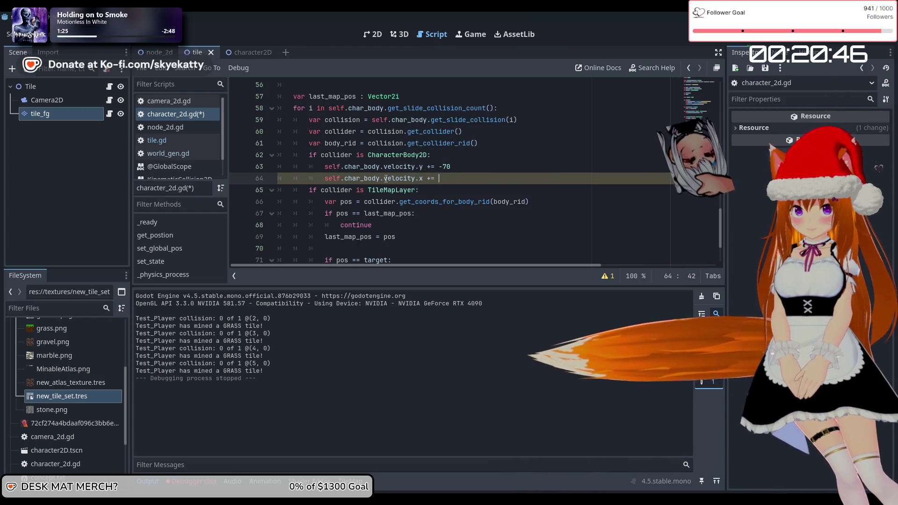
key(BackSpace)
key(BackSpace)
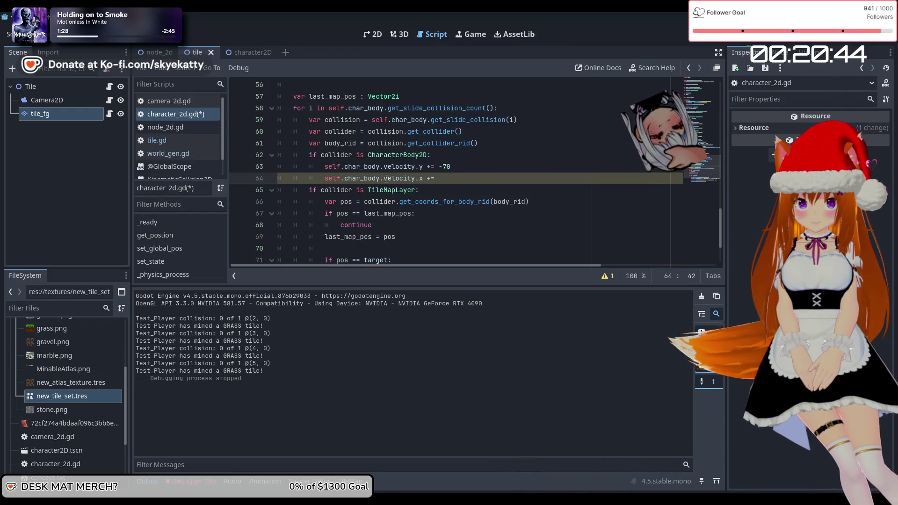
text(100)
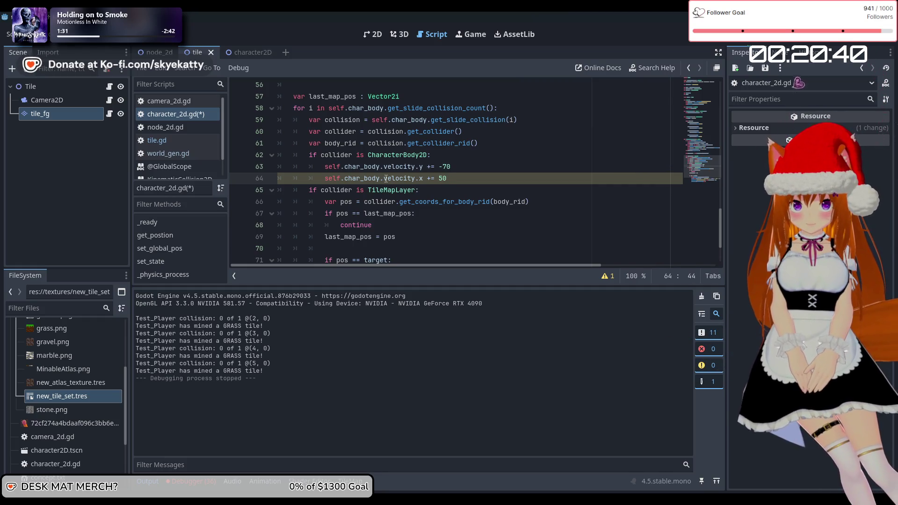
scroll(508, 200, up, 1)
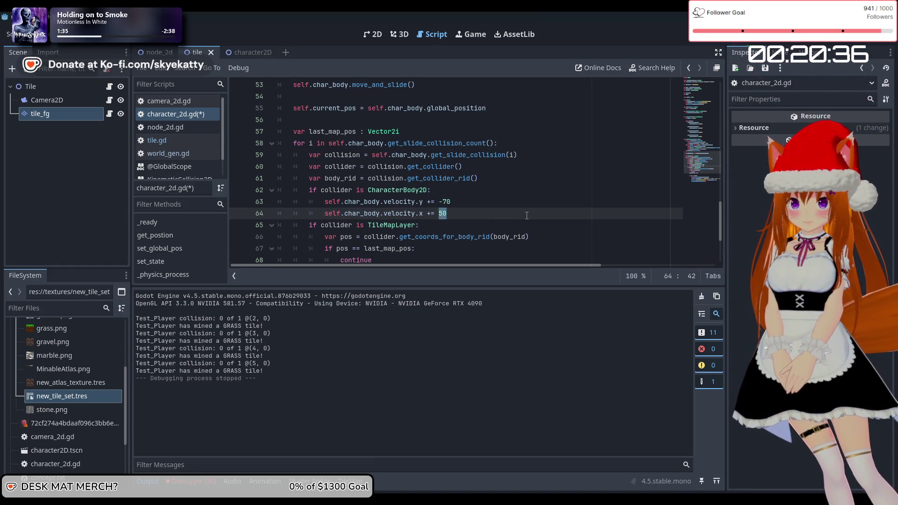
scroll(526, 215, up, 1)
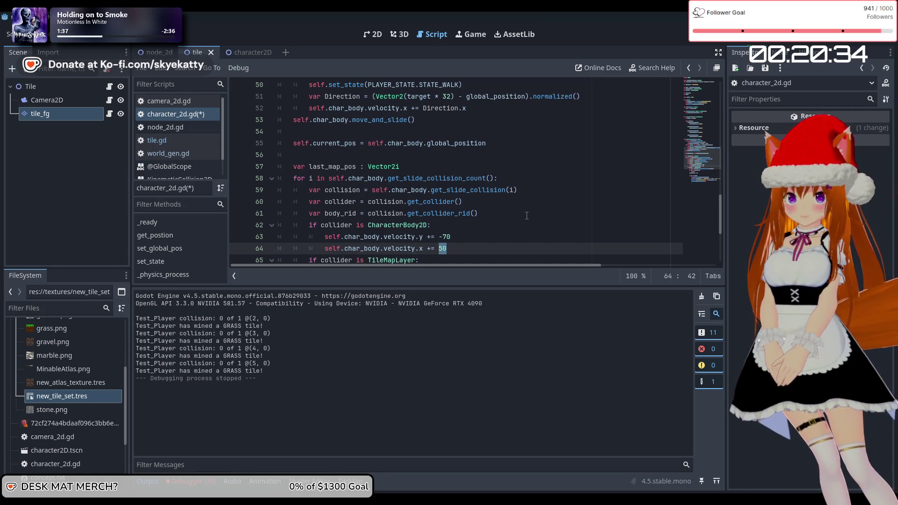
text(Dur)
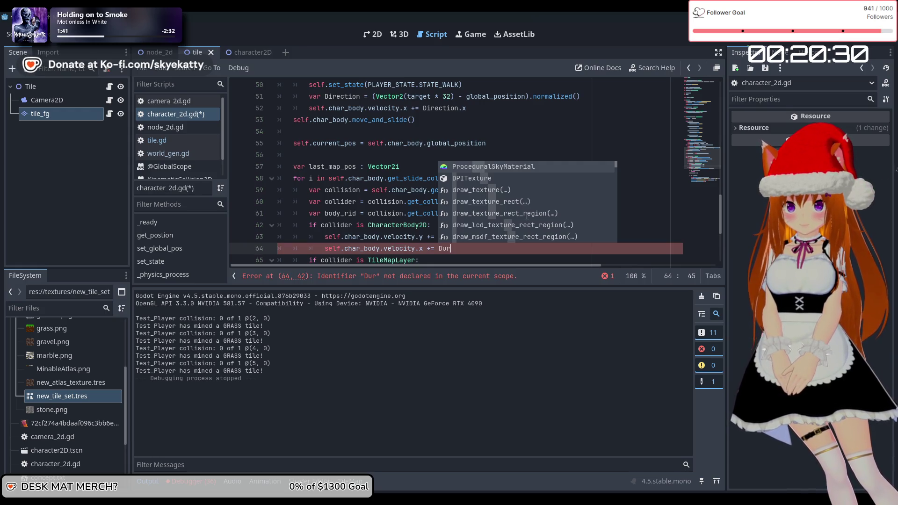
Step: Move the 'var Direction' declaration out of the elif branch to the top of _physics_process
scroll(426, 148, up, 2)
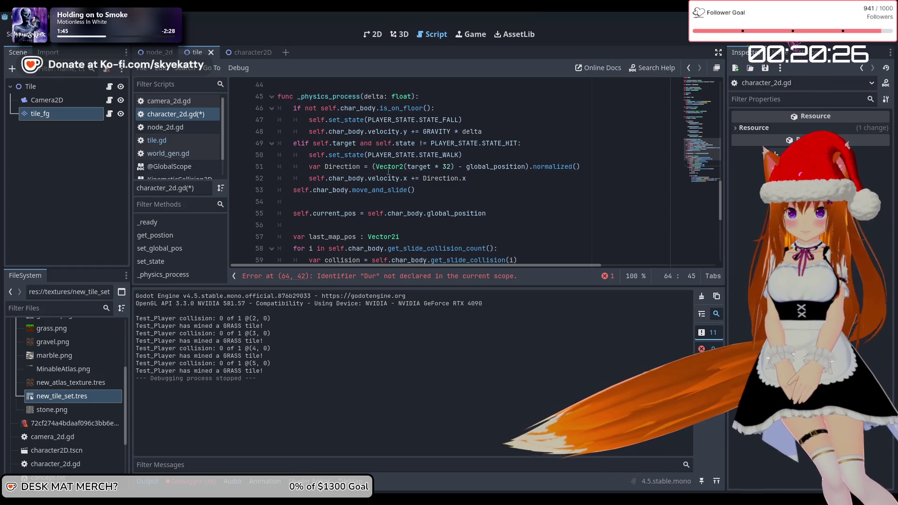
mouse_move(580, 167)
mouse_down()
mouse_move(364, 177)
mouse_move(310, 171)
mouse_up()
scroll(316, 166, up, 2)
scroll(324, 160, down, 1)
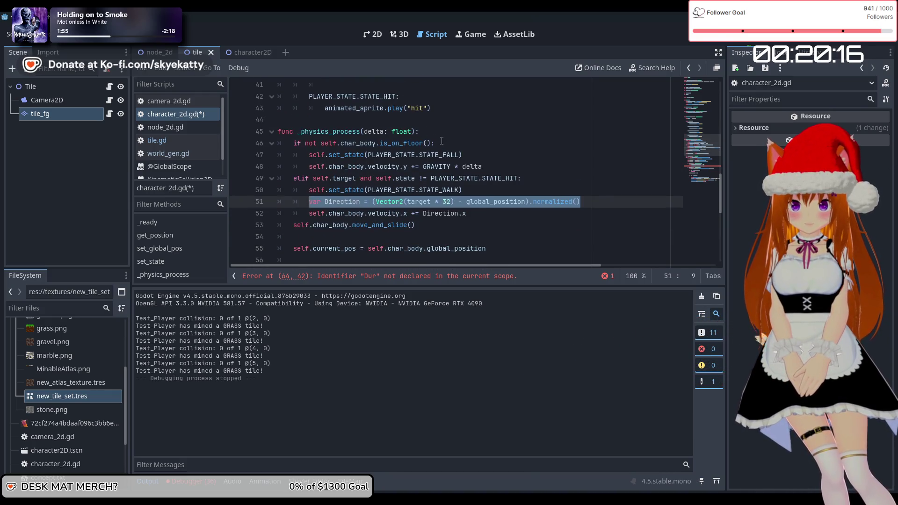
click(429, 132)
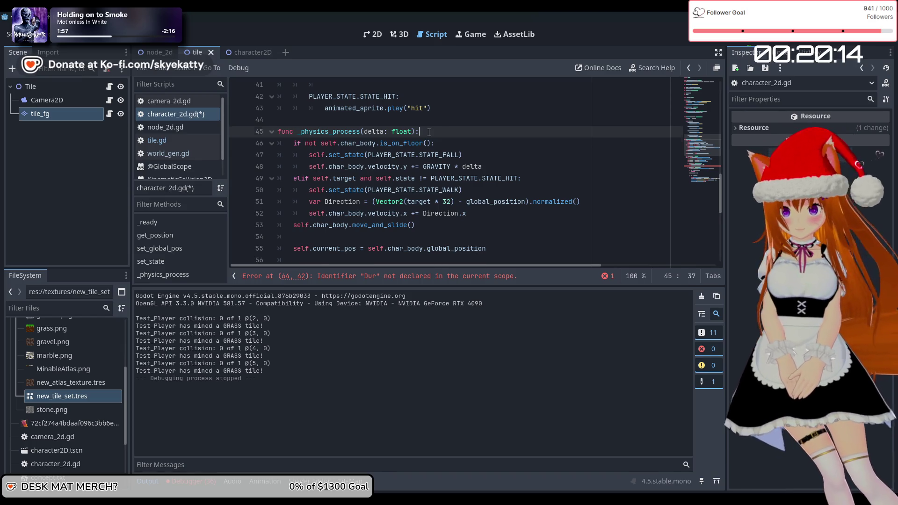
key(Return)
key(BackSpace)
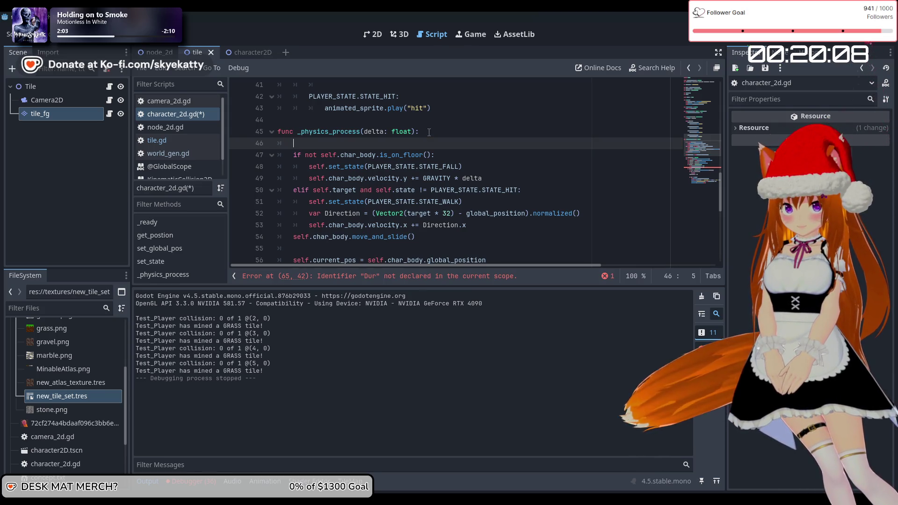
drag(592, 213, 308, 213)
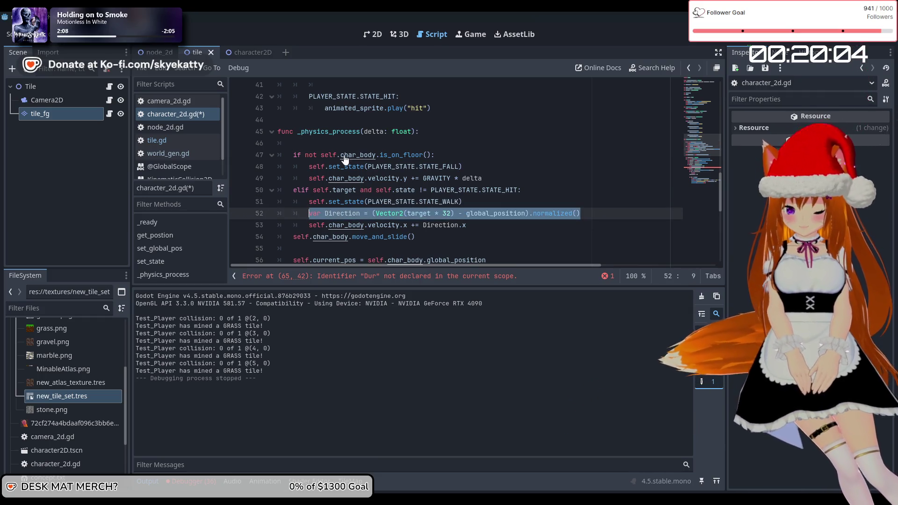
key(BackSpace)
key(BackSpace)
key(BackSpace)
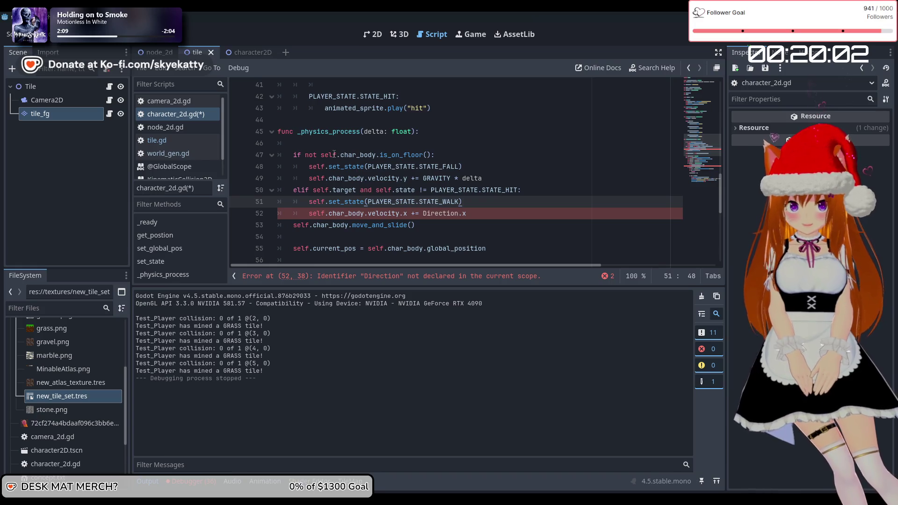
click(337, 144)
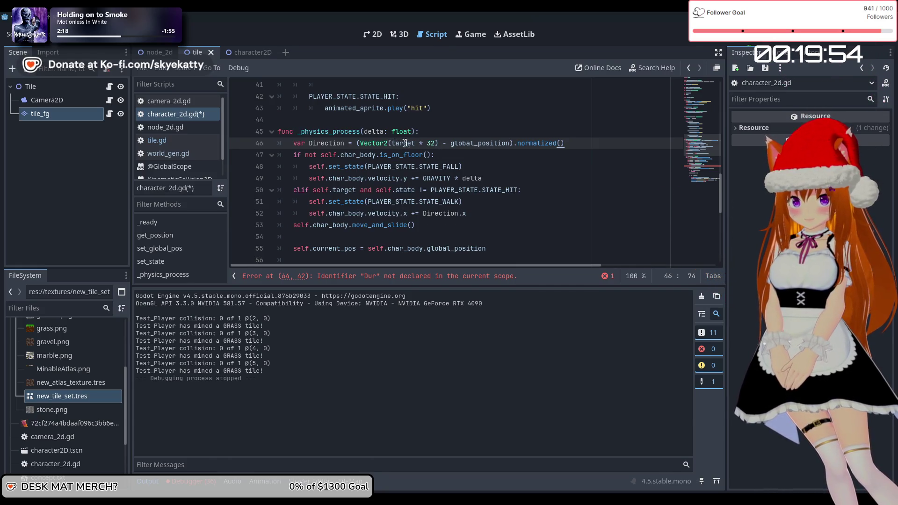
scroll(578, 153, down, 5)
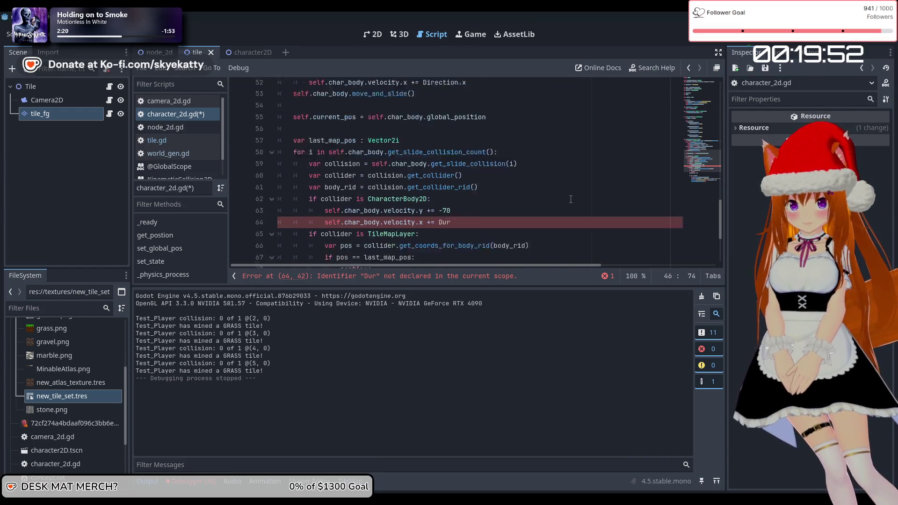
Step: Complete line 64 as 'self.char_body.velocity.x += 50 * Direction.x', then save and run the game
click(466, 181)
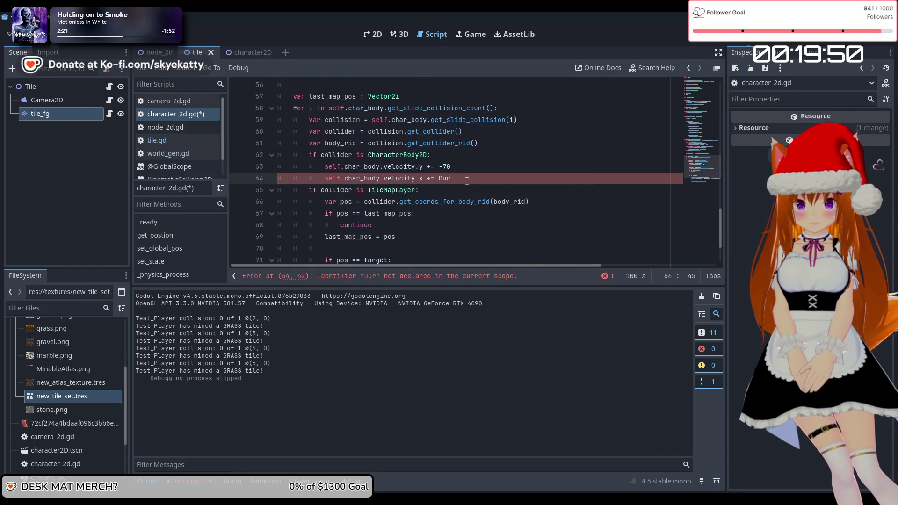
text(ire)
key(Return)
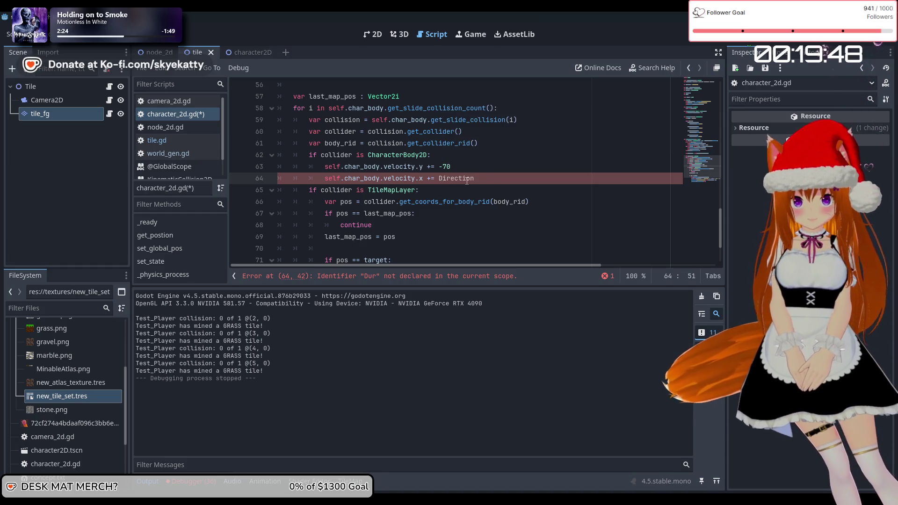
scroll(500, 205, up, 4)
scroll(505, 211, down, 4)
text(.)
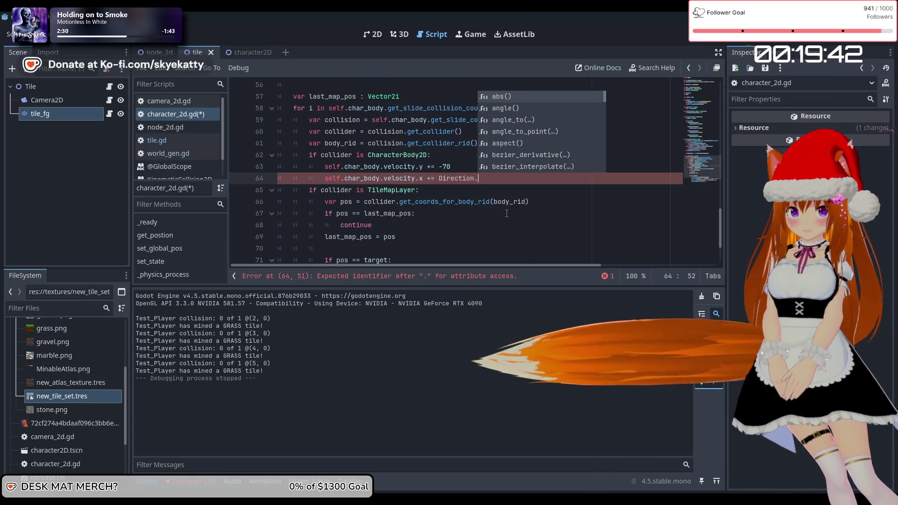
text(x)
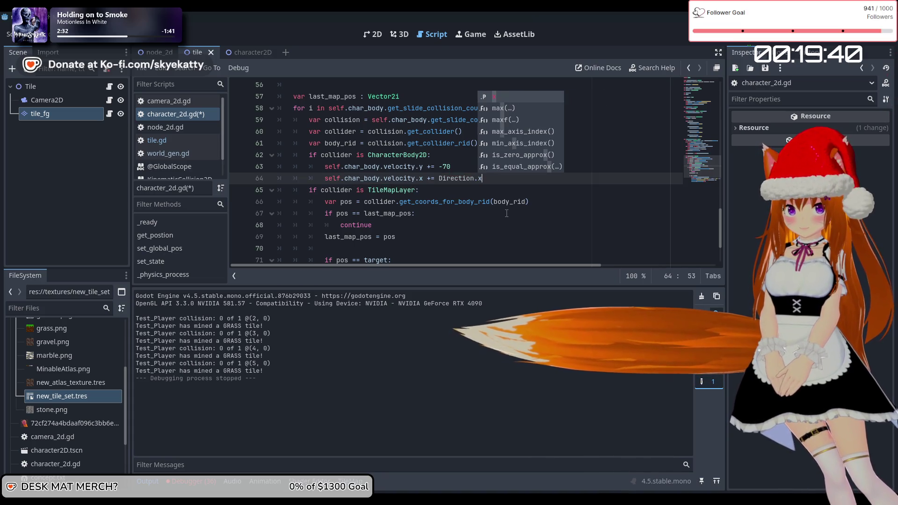
key(Left)
key(Left)
key(Left)
key(Left)
key(Left)
key(Left)
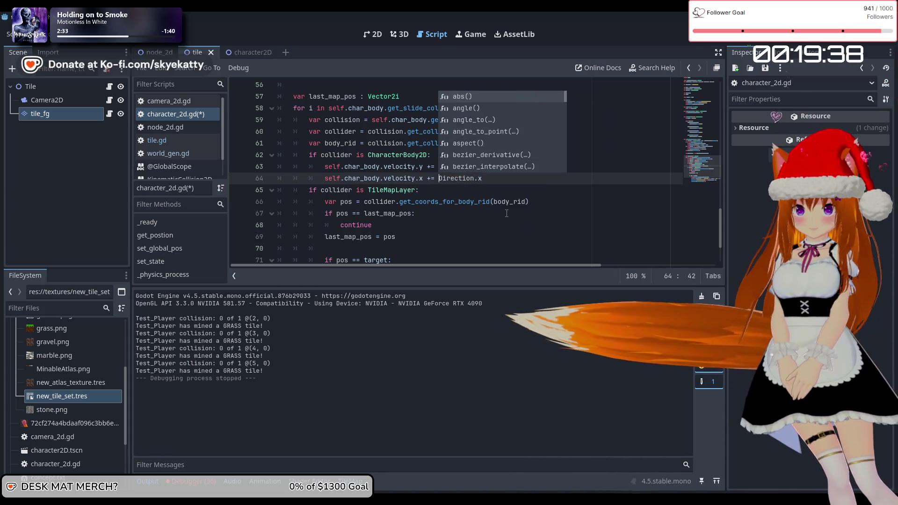
text(50)
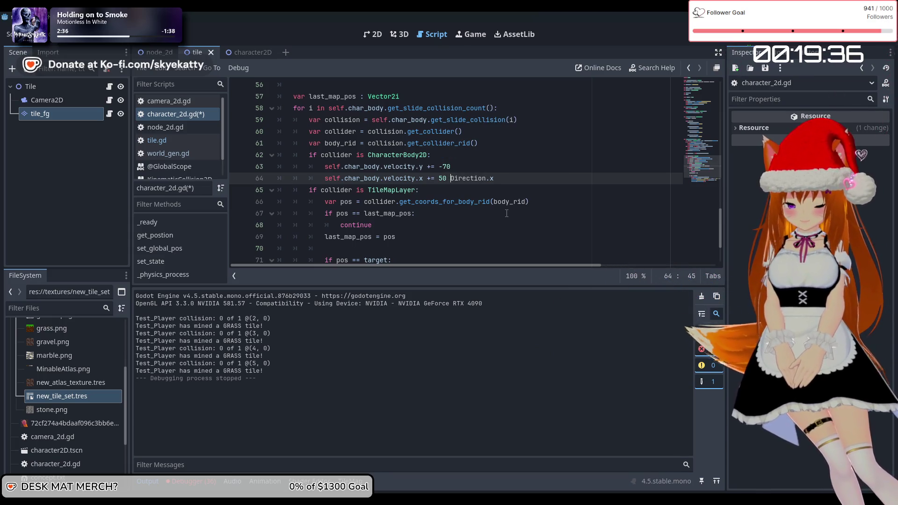
key(Down)
key(End)
key(Up)
scroll(542, 190, up, 5)
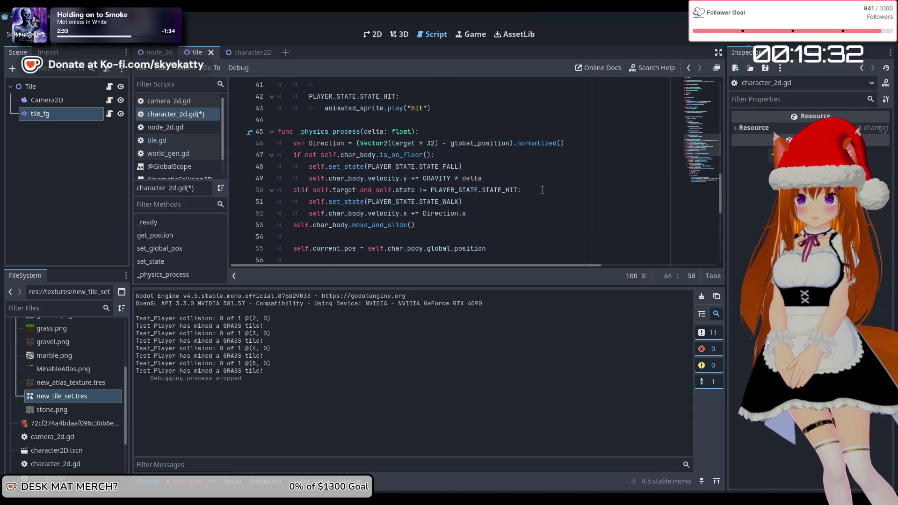
scroll(542, 190, down, 5)
scroll(466, 213, up, 5)
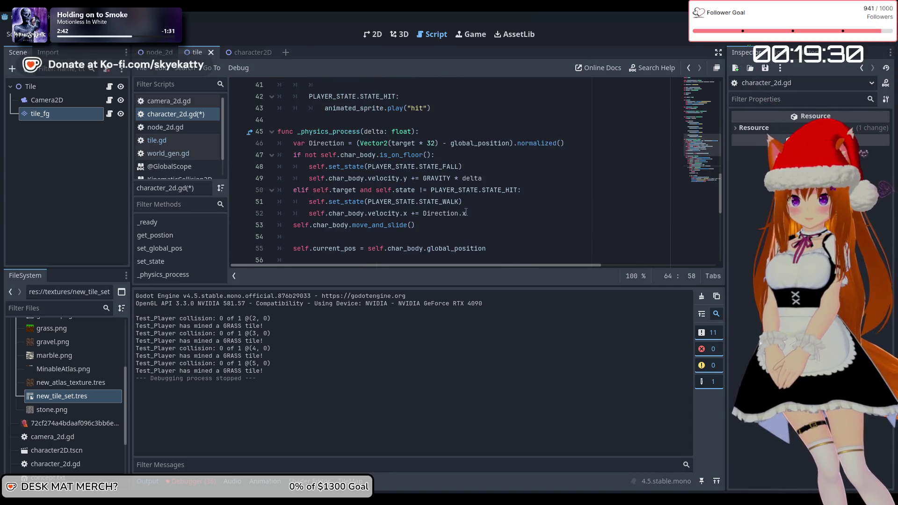
scroll(466, 212, down, 5)
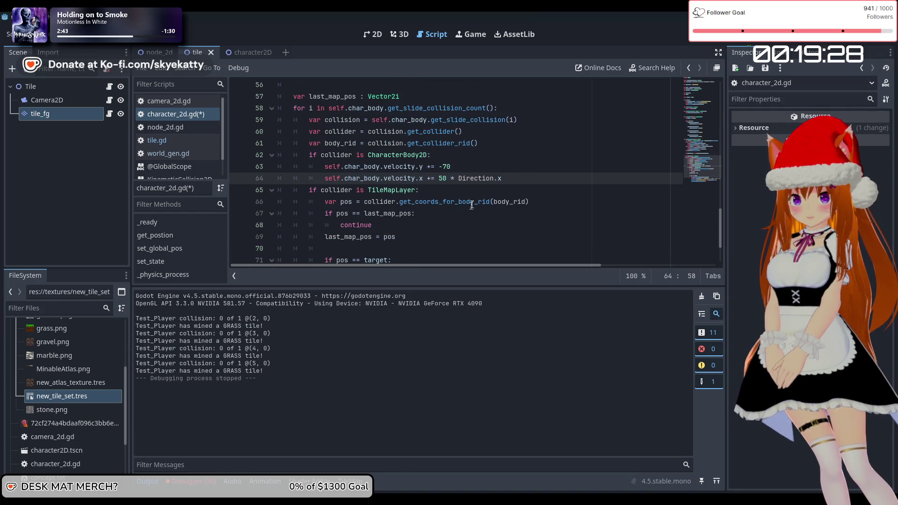
key(F5)
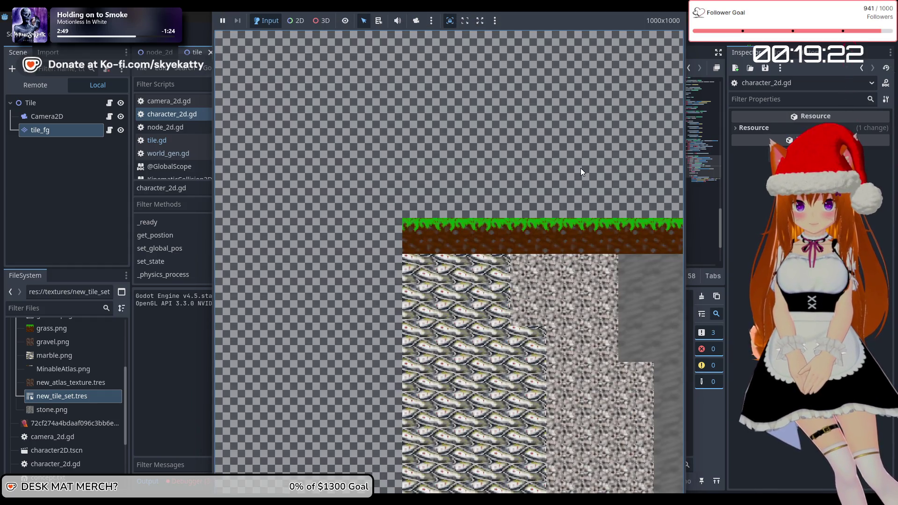
Step: Spawn four players to mine grass and stone tiles, then stop the game
key(Right)
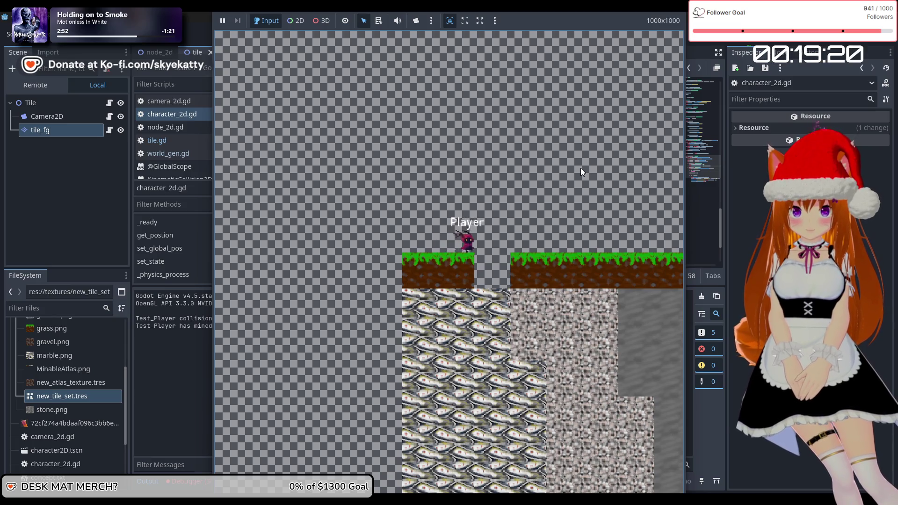
key(Right)
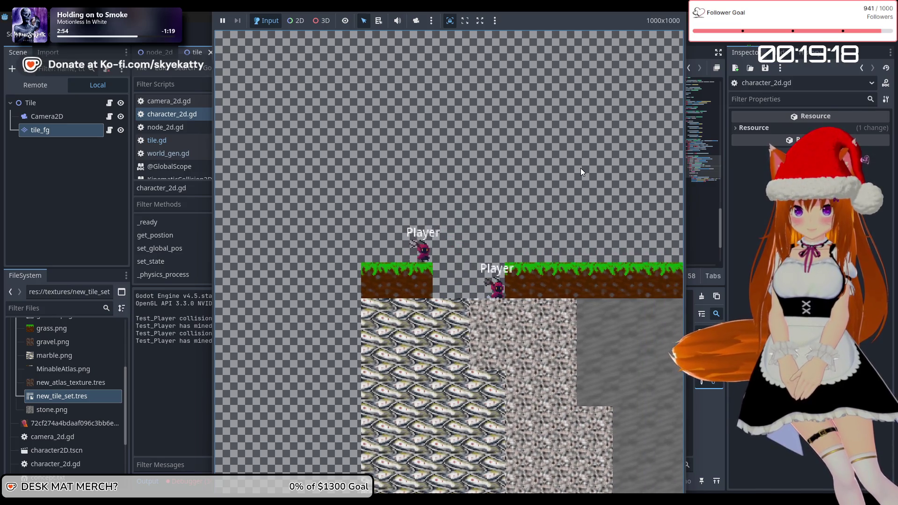
key(Right)
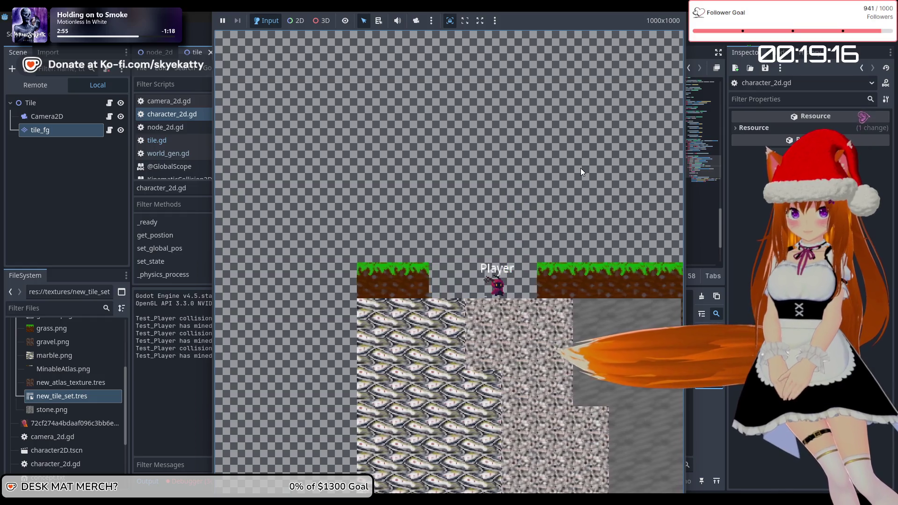
key(Right)
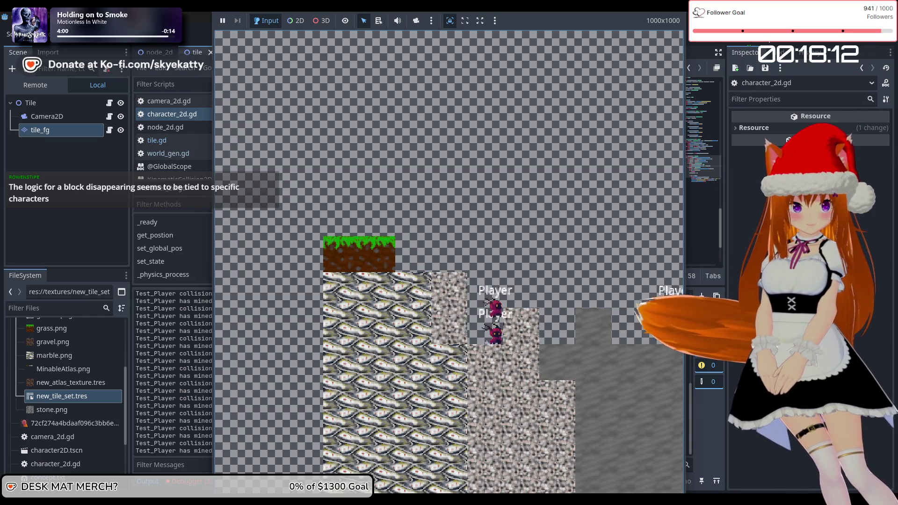
key(F8)
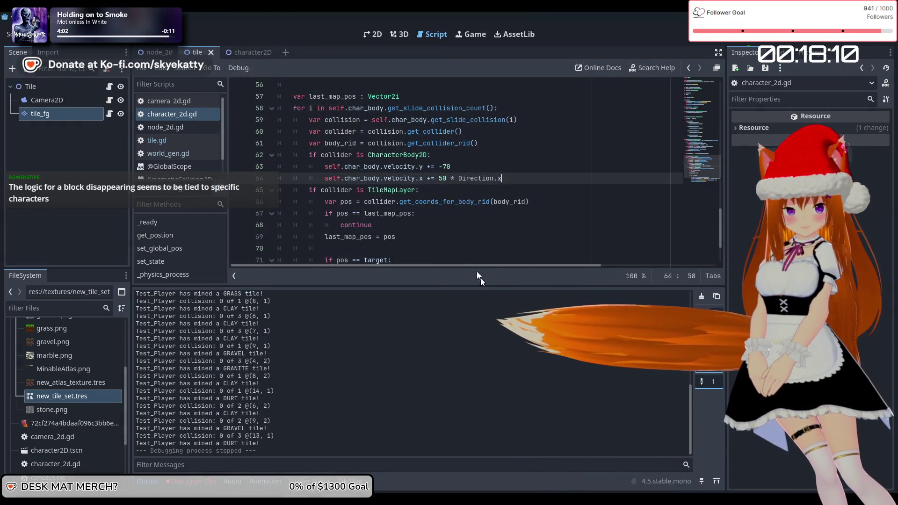
Step: Change line 64's multiplier from 50 to 10 so the push is 10 * Direction.x, and run the game
scroll(451, 160, down, 1)
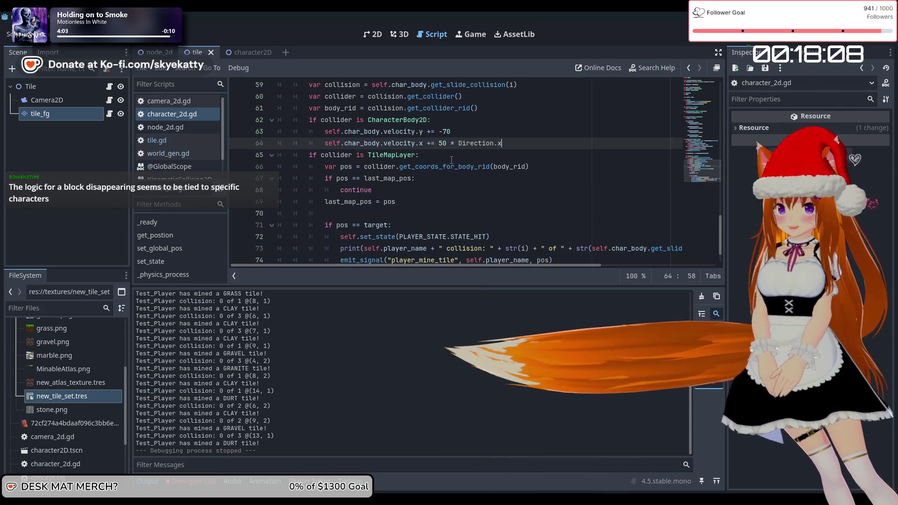
scroll(451, 160, up, 1)
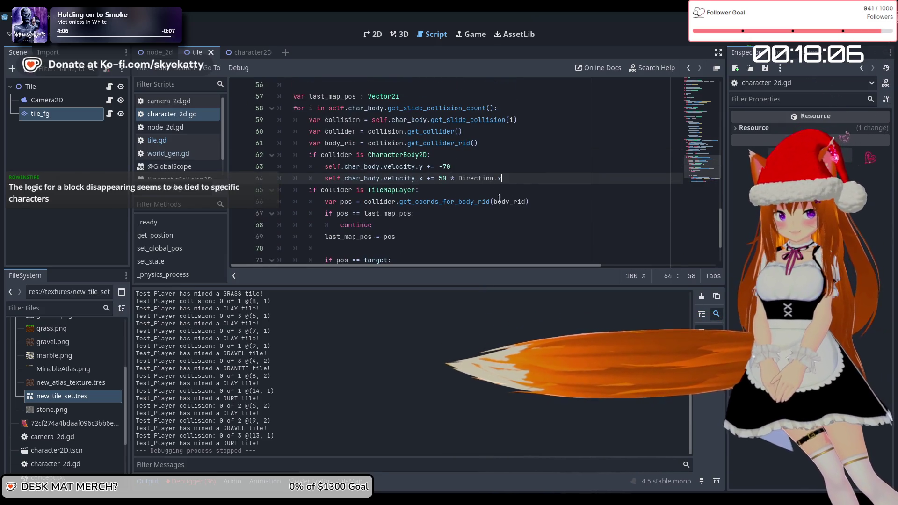
scroll(500, 197, down, 1)
scroll(507, 192, up, 2)
scroll(507, 192, down, 2)
scroll(506, 192, up, 1)
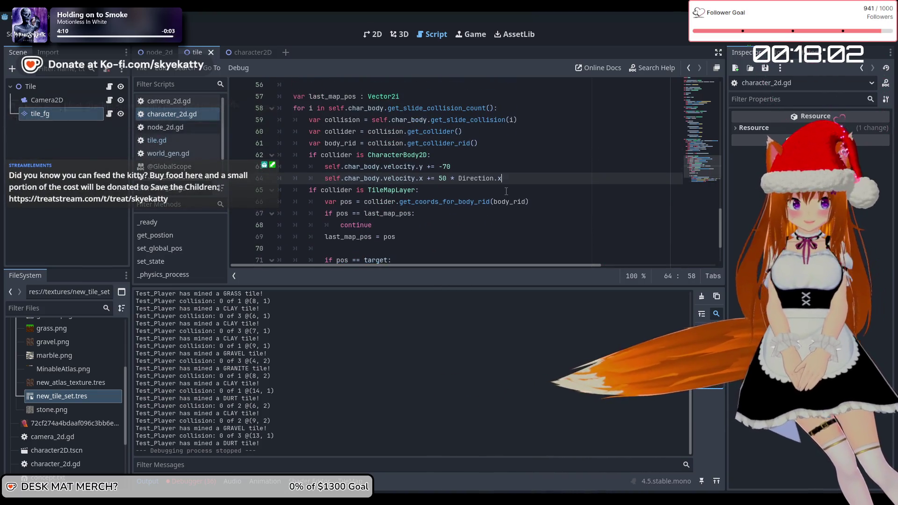
click(519, 193)
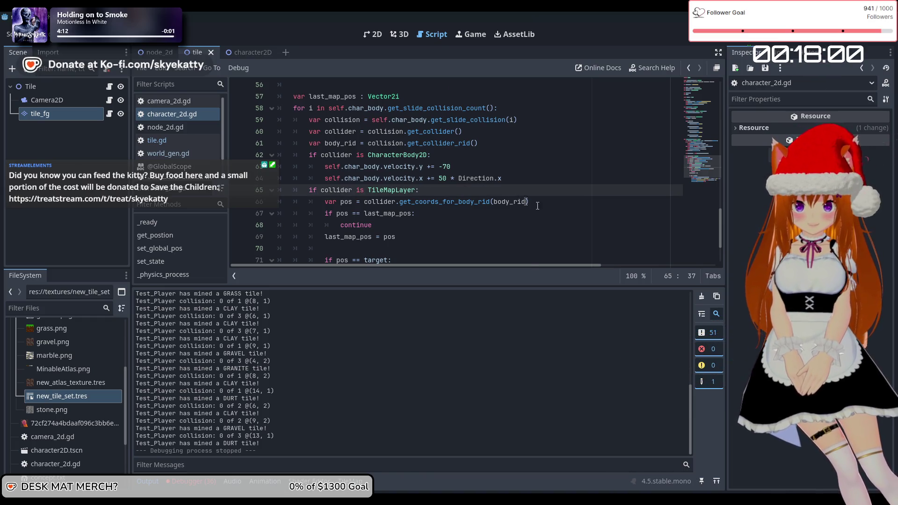
scroll(491, 209, down, 1)
scroll(485, 200, up, 1)
click(538, 179)
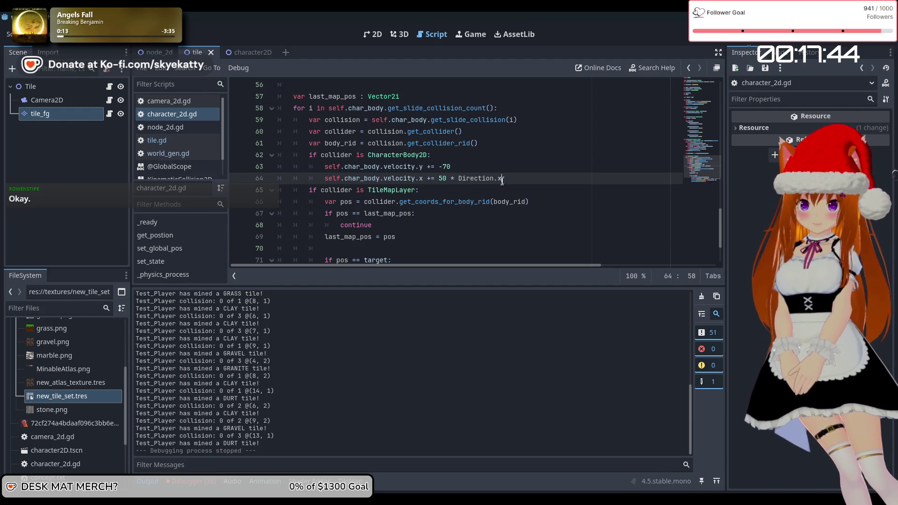
click(445, 180)
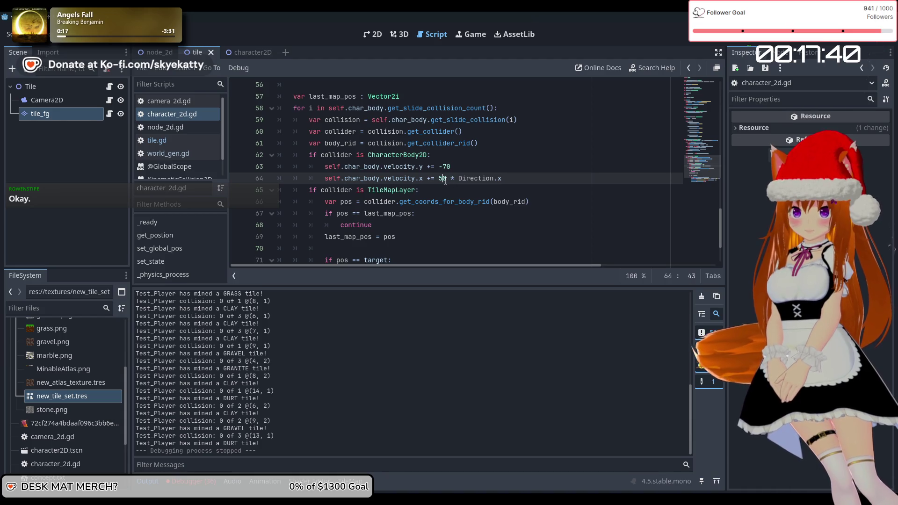
drag(446, 181, 439, 184)
text(10)
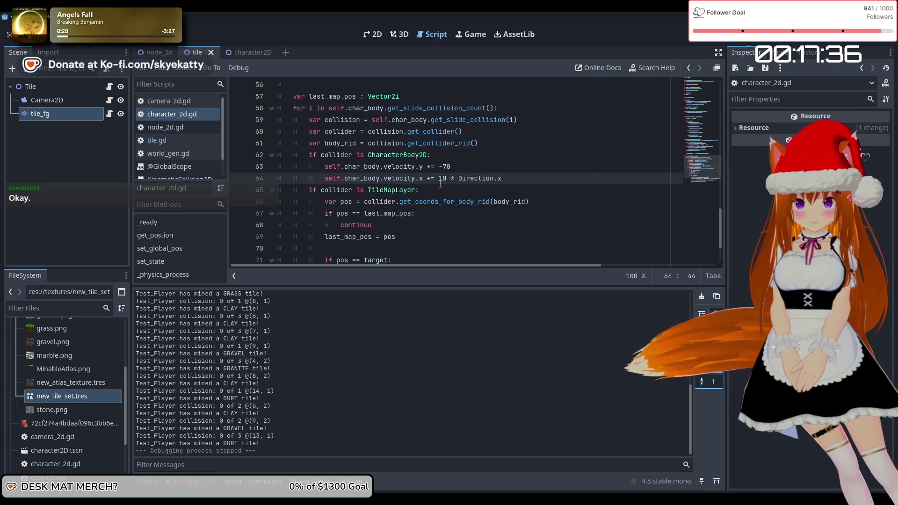
click(733, 40)
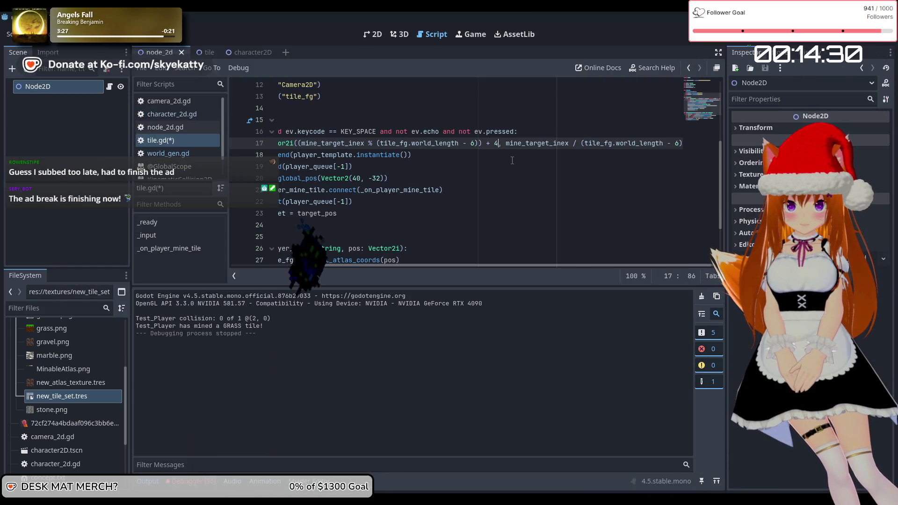
Step: In tile.gd, use world_length - 8 for mine targets and spawn players at Vector2(70, -32), then save and run
text(8)
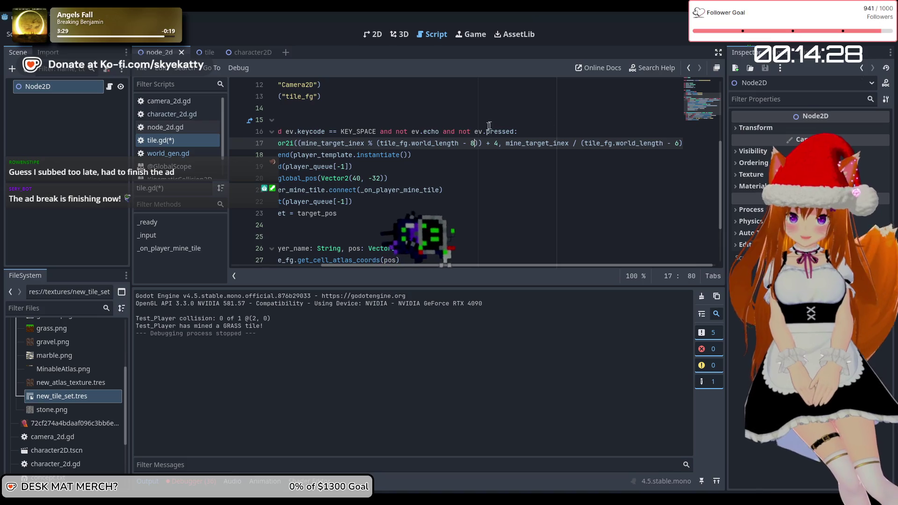
click(676, 143)
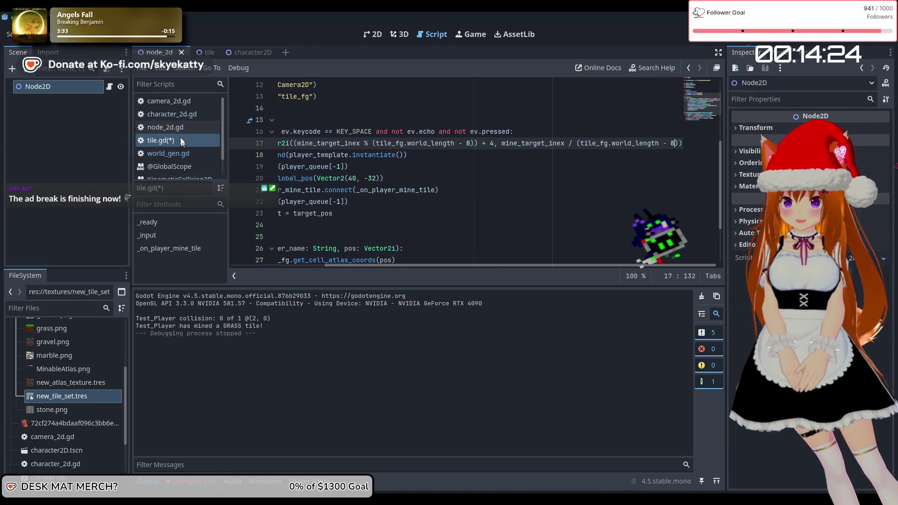
click(186, 116)
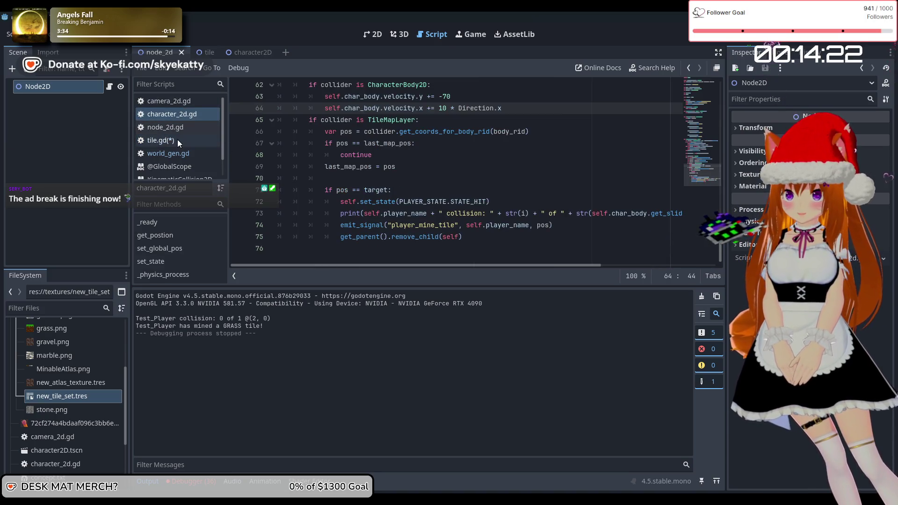
click(178, 141)
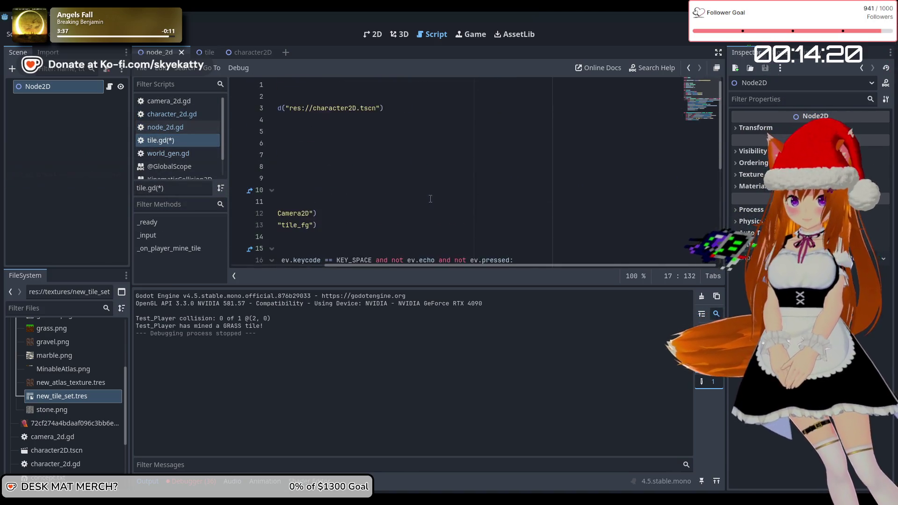
drag(278, 166, 455, 165)
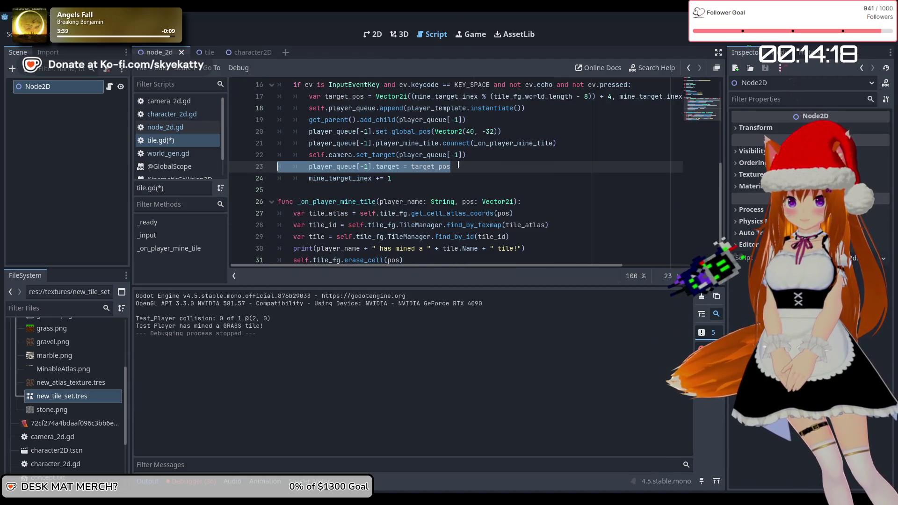
click(456, 165)
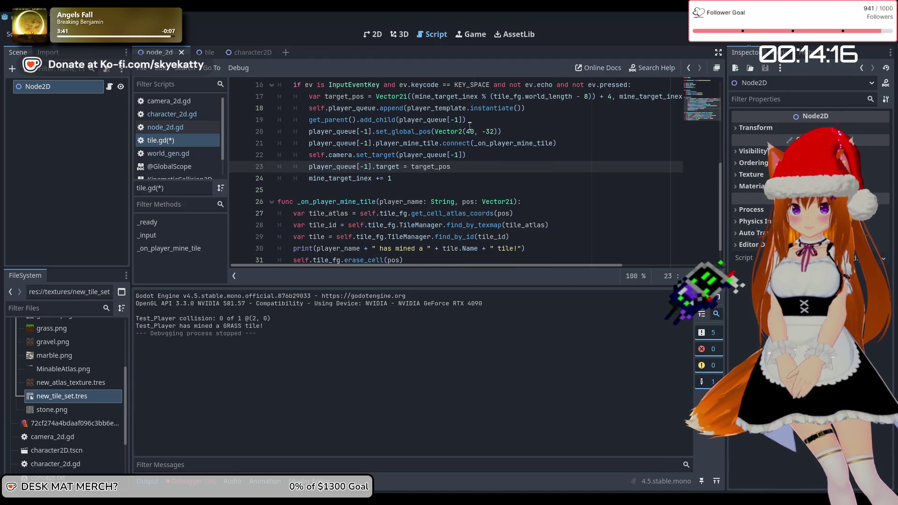
click(471, 134)
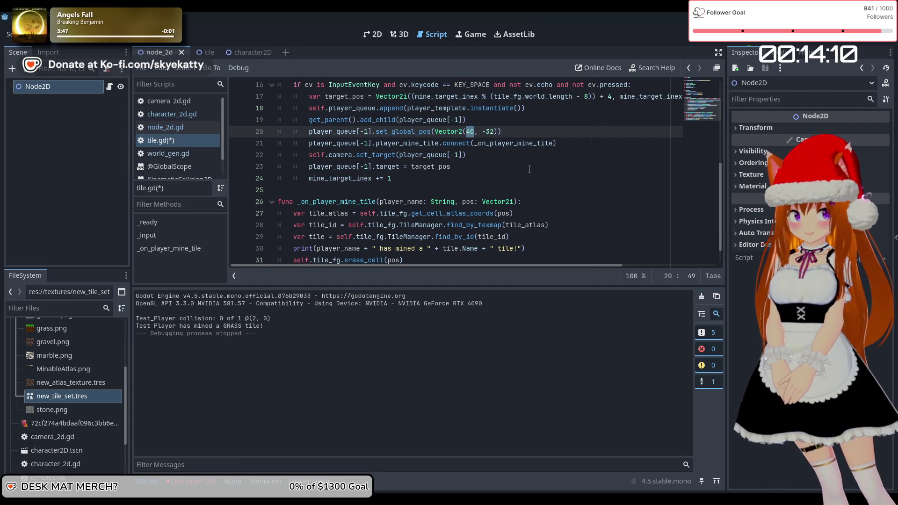
scroll(583, 149, up, 2)
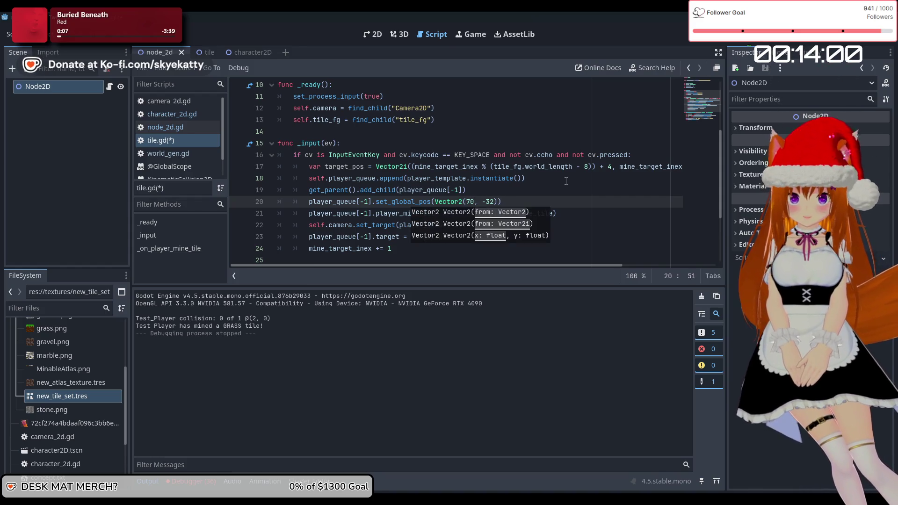
click(547, 159)
key(F5)
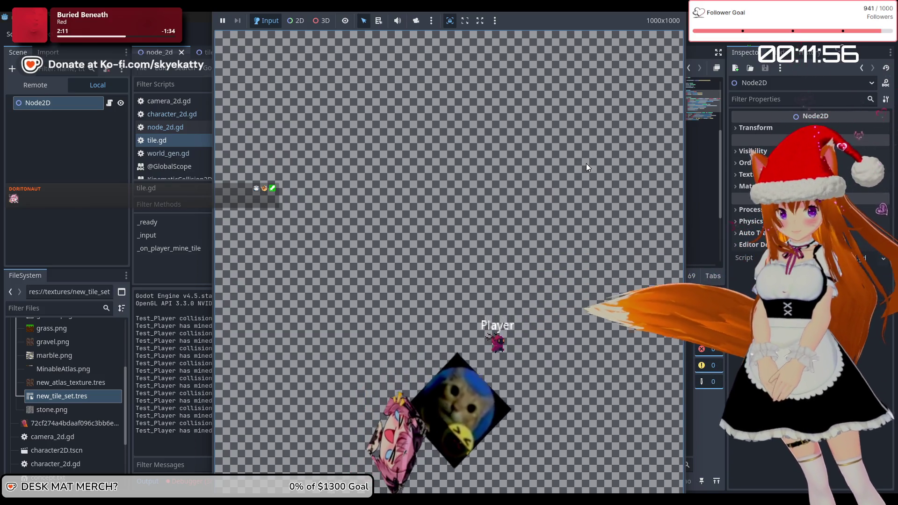
Step: Stop the test run after players mine grass and granite, returning to tile.gd
key(F8)
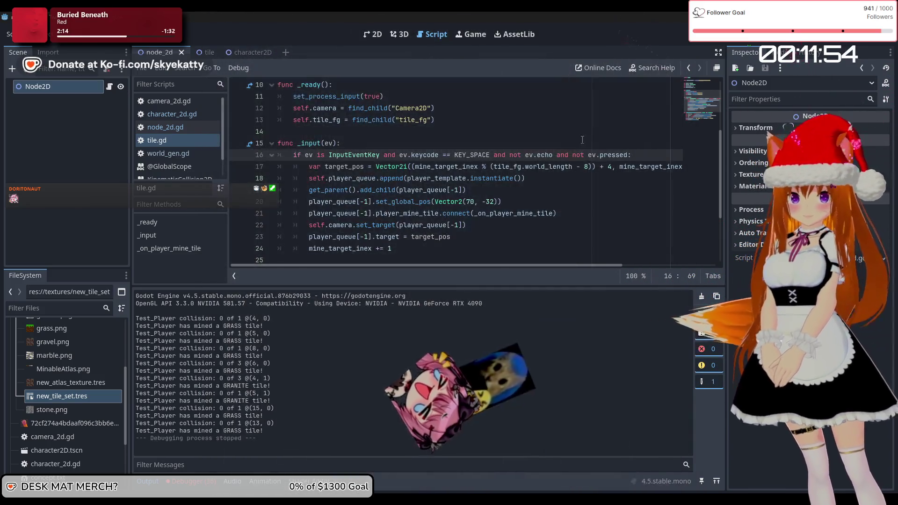
scroll(536, 158, down, 3)
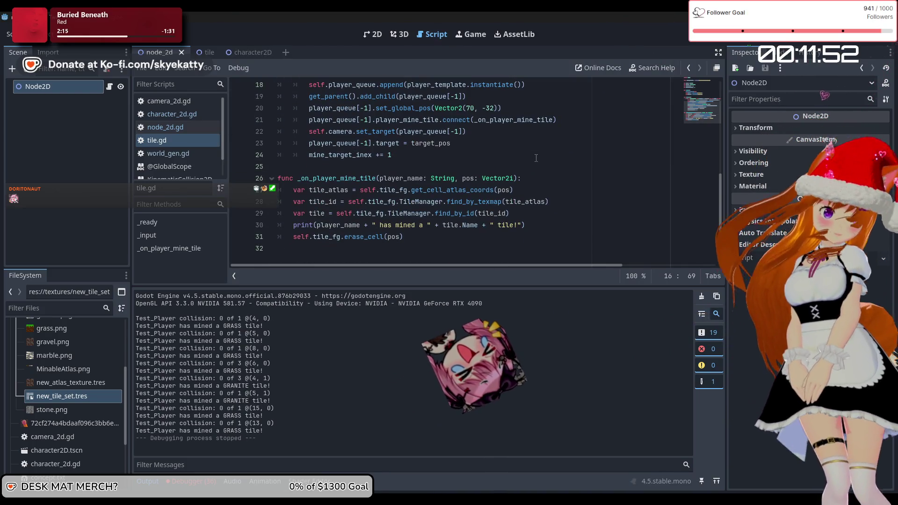
Step: Switch from node_2d to the tile scene and show its 2D canvas with tile_fg selected
scroll(517, 101, up, 4)
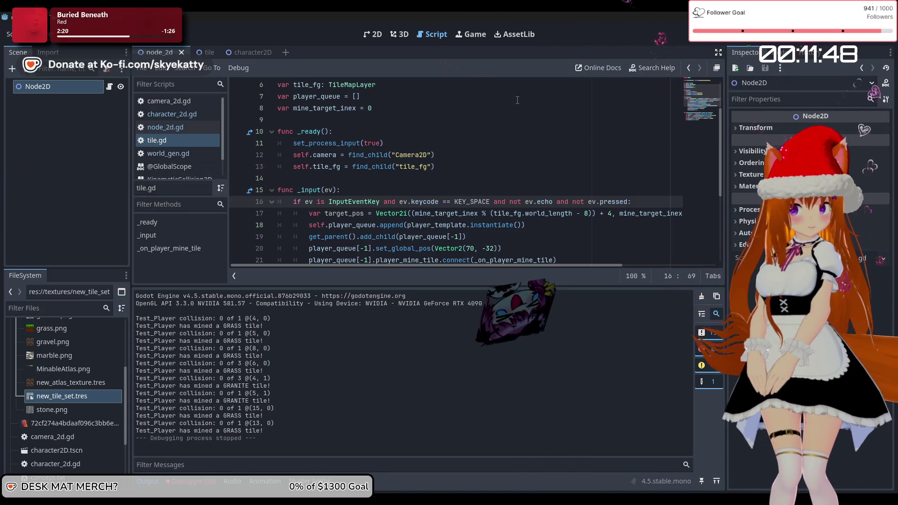
scroll(517, 100, up, 2)
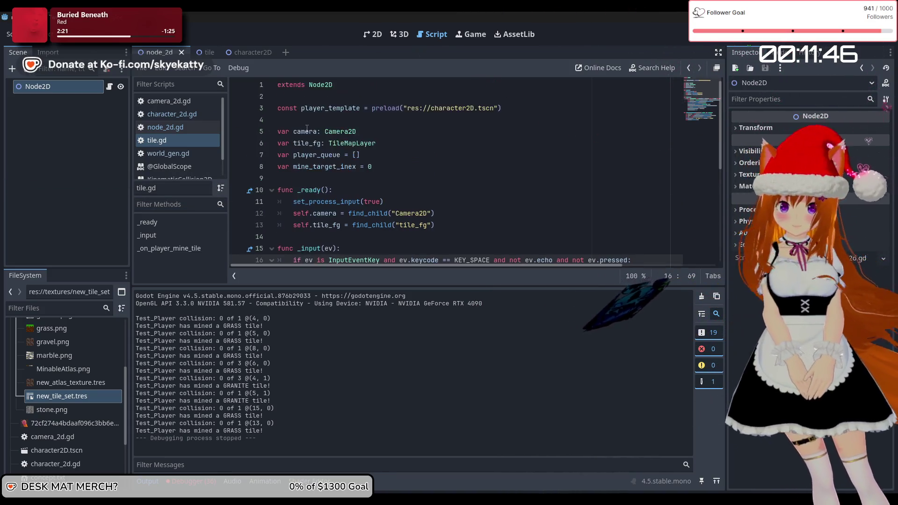
scroll(307, 121, down, 6)
scroll(307, 121, up, 5)
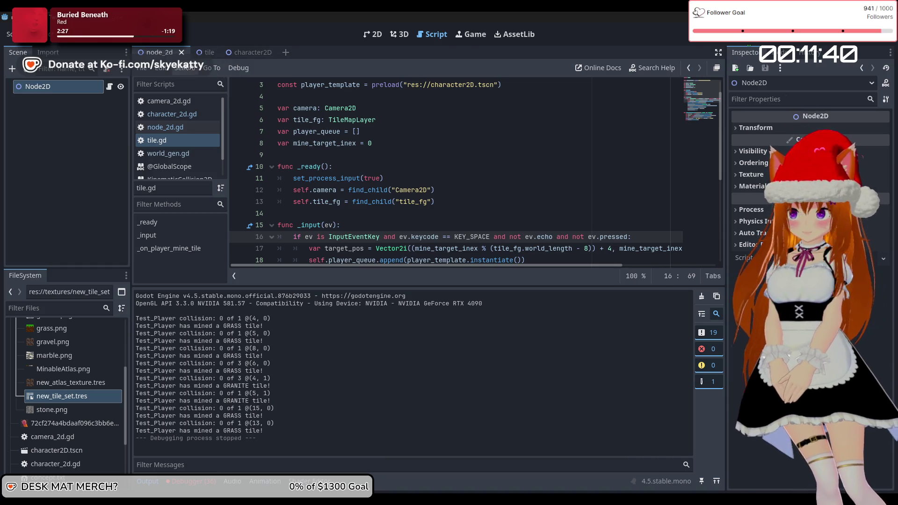
click(196, 53)
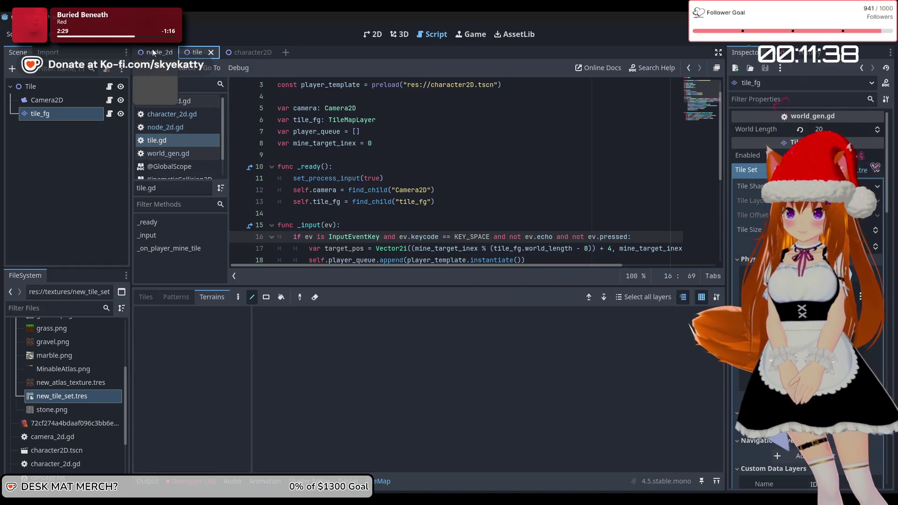
click(153, 52)
click(196, 53)
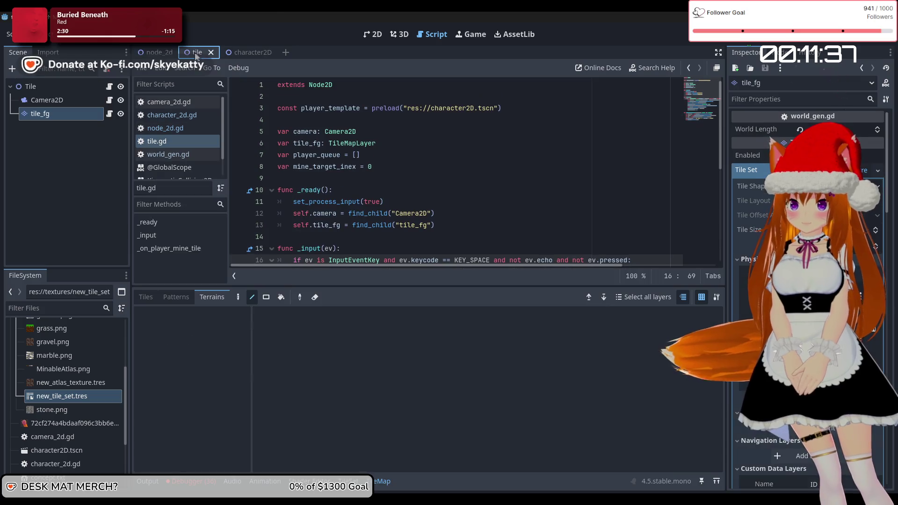
click(57, 113)
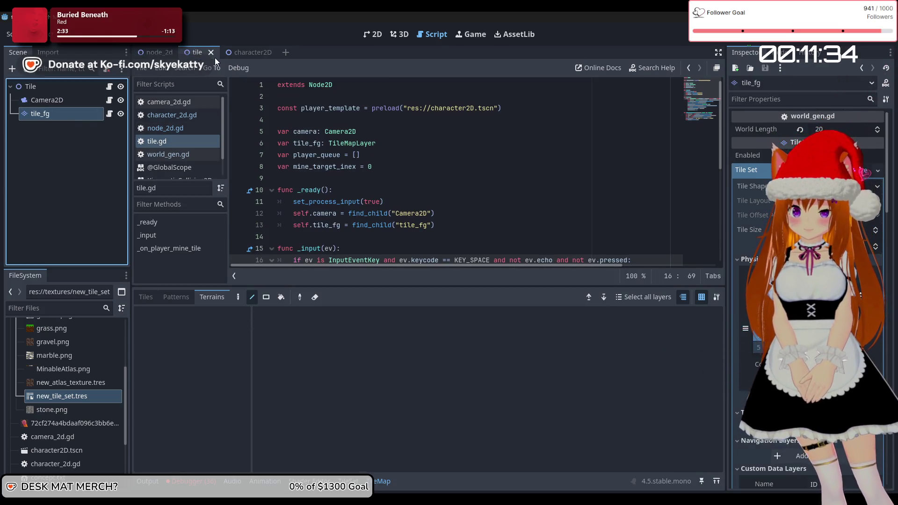
click(228, 53)
click(192, 51)
click(369, 33)
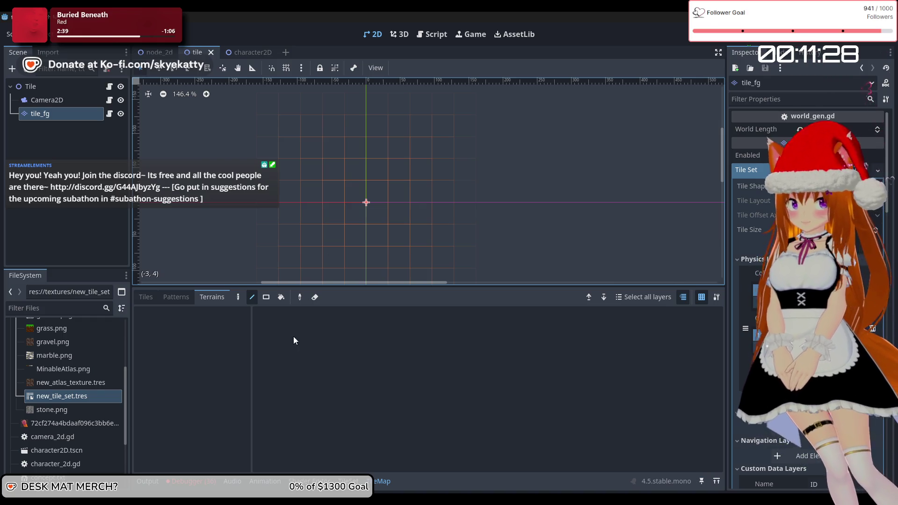
Step: Pick the grass tile from MinableAtlas.png and paint it along row 0, extending left from the origin
scroll(368, 218, up, 1)
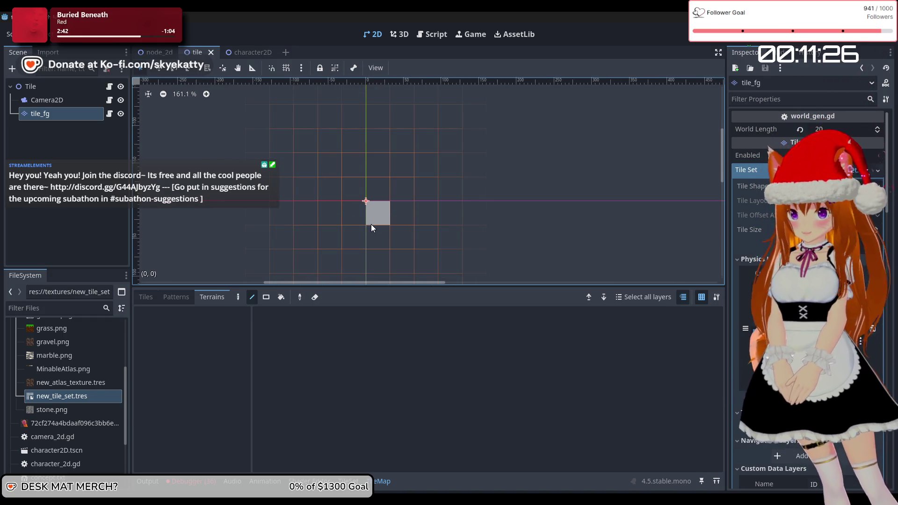
scroll(372, 223, down, 2)
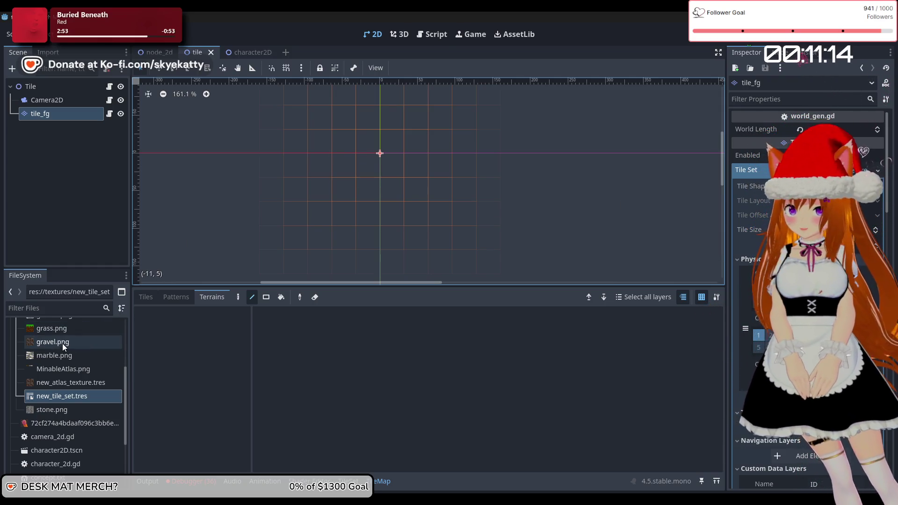
click(155, 297)
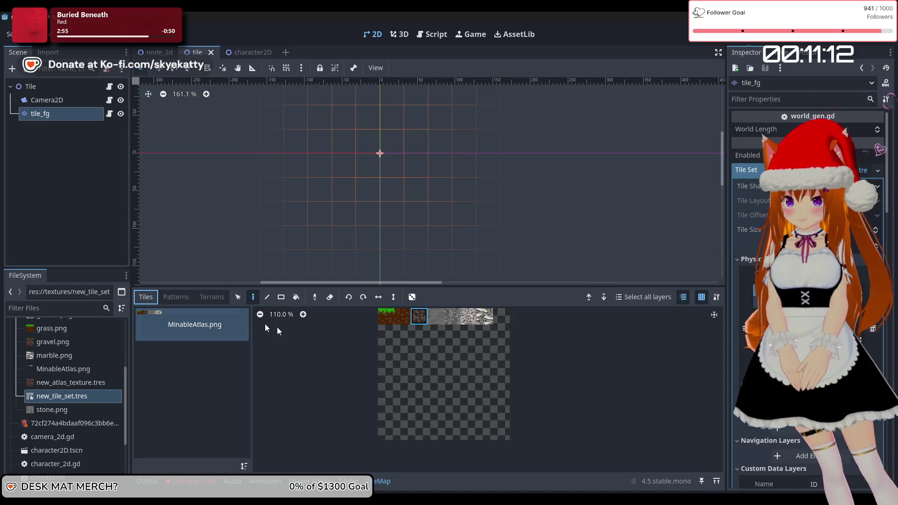
click(391, 317)
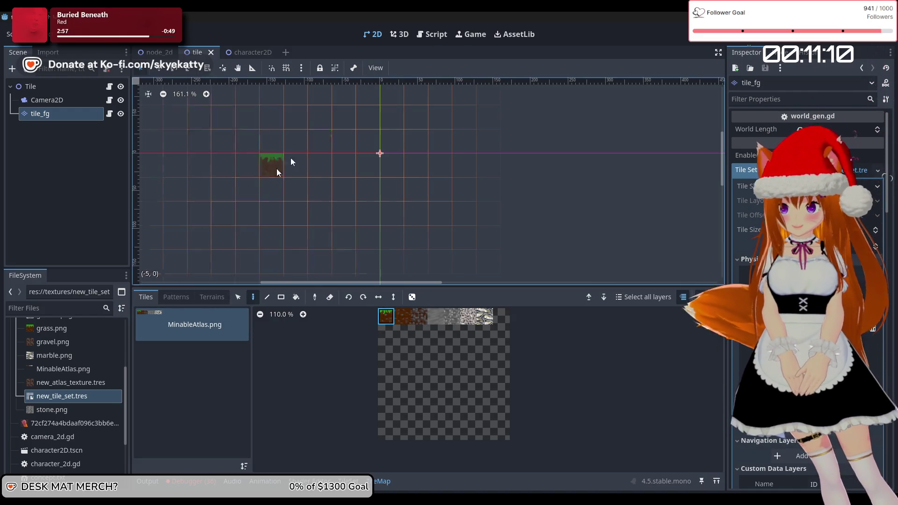
drag(363, 164, 159, 166)
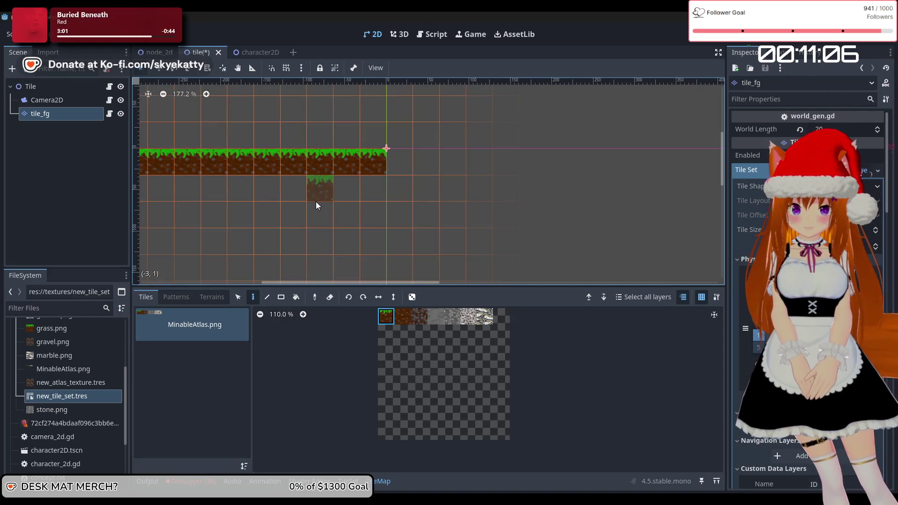
drag(308, 283, 263, 282)
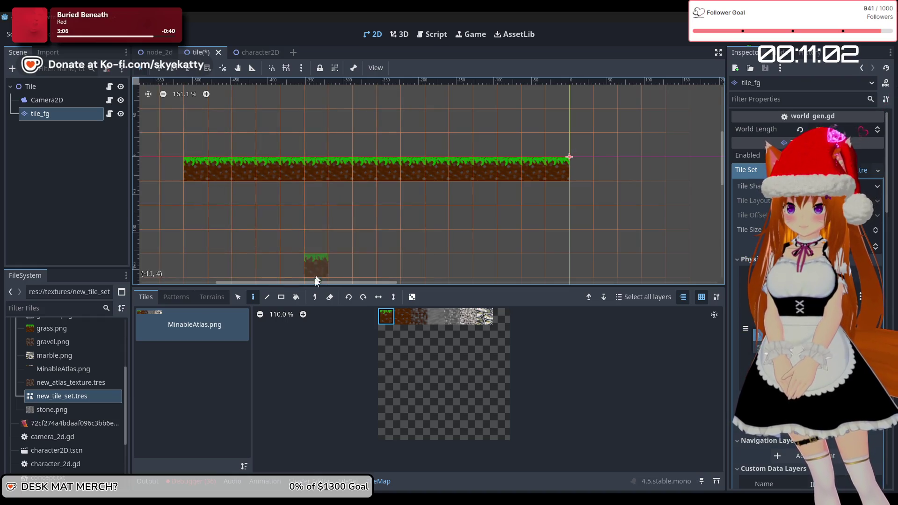
scroll(376, 189, left, 5)
mouse_move(380, 170)
mouse_down()
mouse_move(242, 170)
mouse_move(280, 159)
mouse_move(149, 168)
mouse_up()
scroll(279, 282, left, 3)
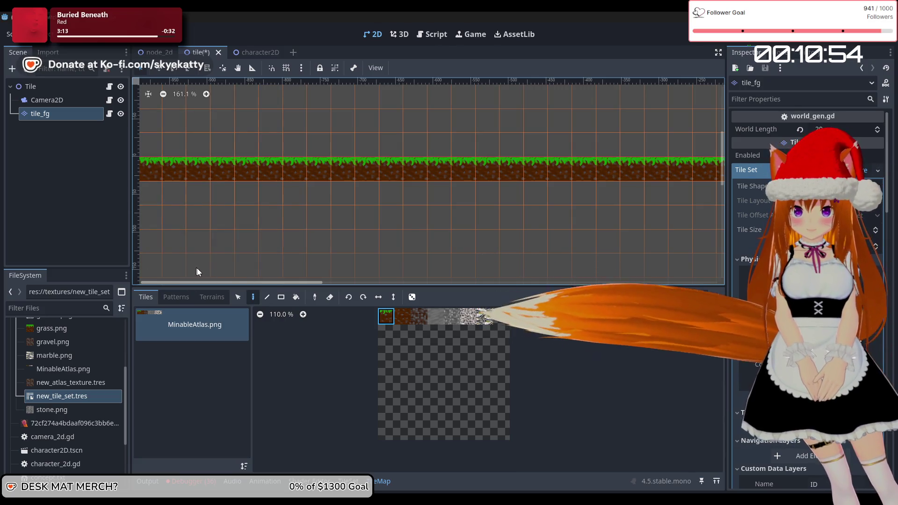
Step: Pick the dirt tile and paint three dirt rows under the full length of the grass row
click(404, 320)
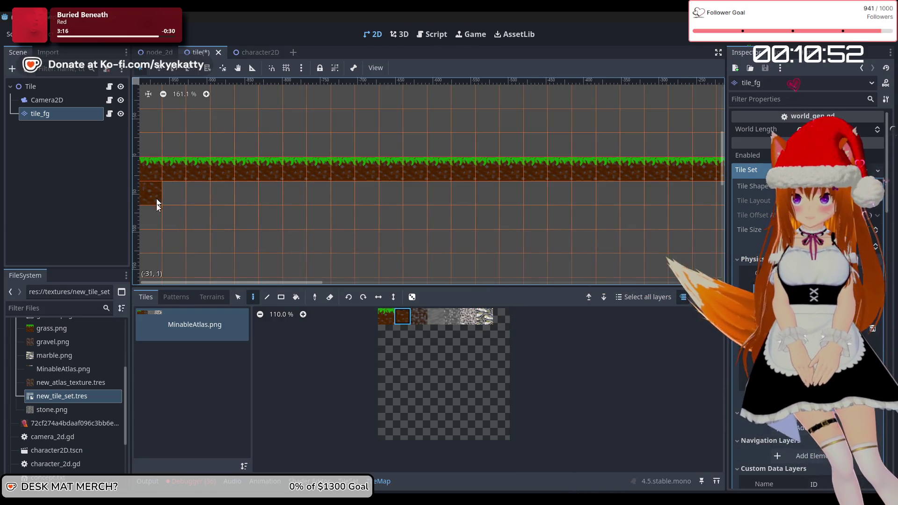
drag(164, 244, 190, 192)
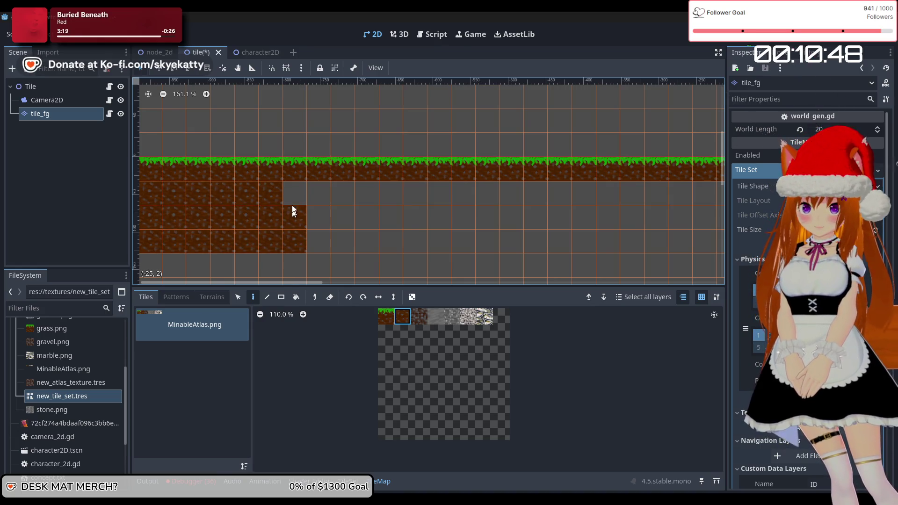
drag(332, 244, 365, 242)
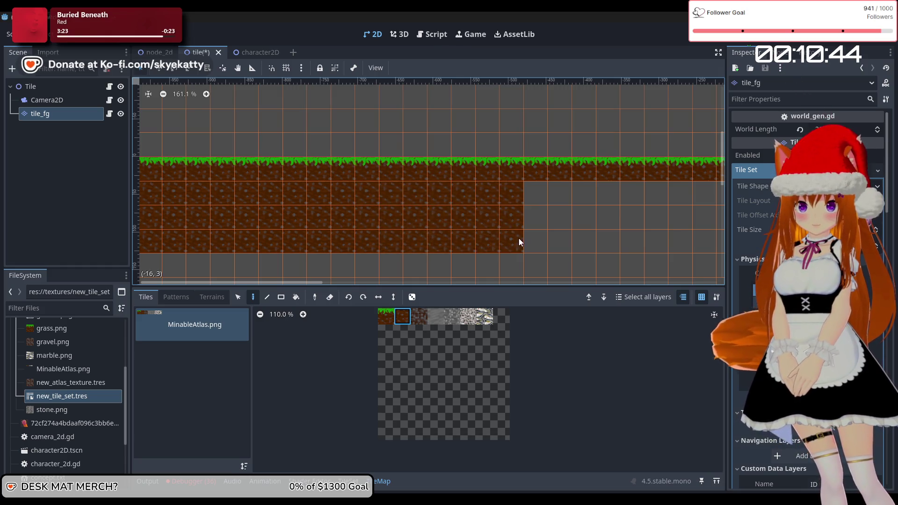
mouse_move(517, 219)
mouse_down()
mouse_move(578, 200)
mouse_move(661, 246)
mouse_up()
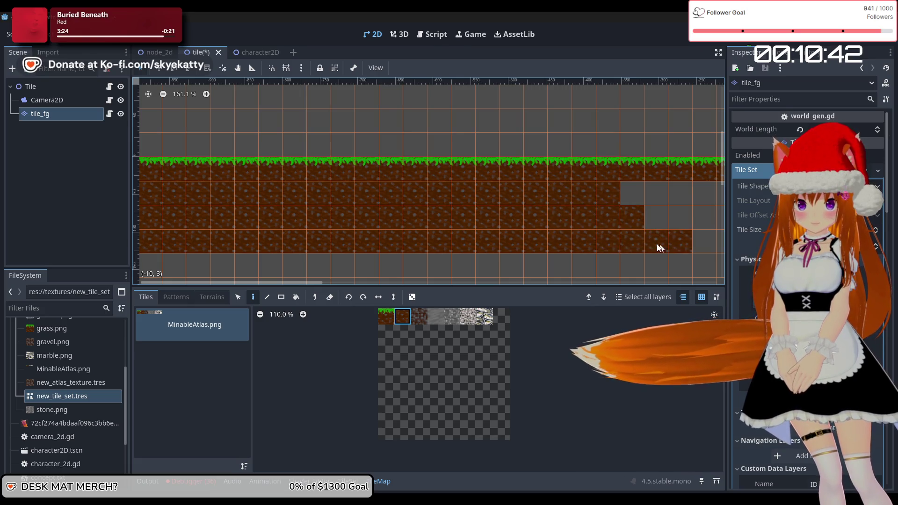
mouse_move(282, 283)
mouse_down()
mouse_move(405, 285)
mouse_move(360, 284)
mouse_up()
mouse_move(347, 220)
mouse_down()
mouse_move(456, 210)
mouse_move(333, 220)
mouse_move(401, 236)
mouse_move(493, 233)
mouse_move(457, 204)
mouse_move(534, 199)
mouse_move(543, 237)
mouse_up()
scroll(497, 221, down, 3)
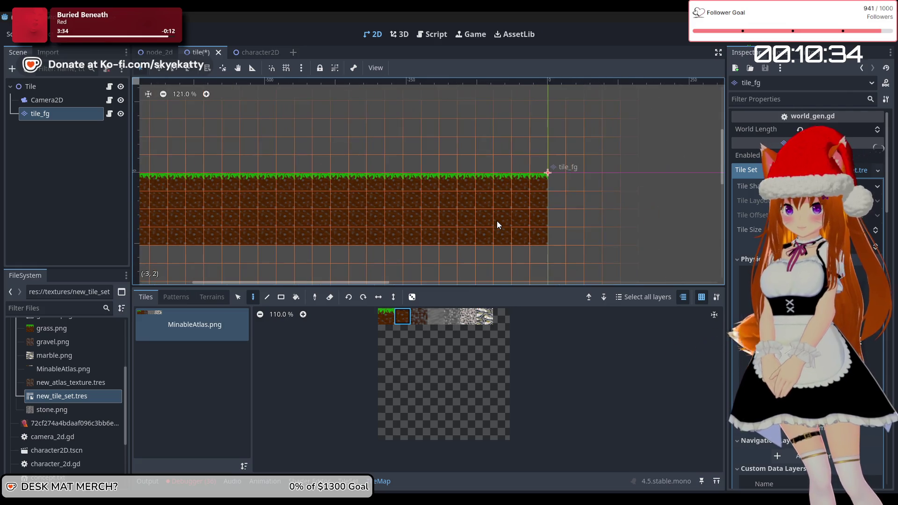
scroll(410, 212, down, 1)
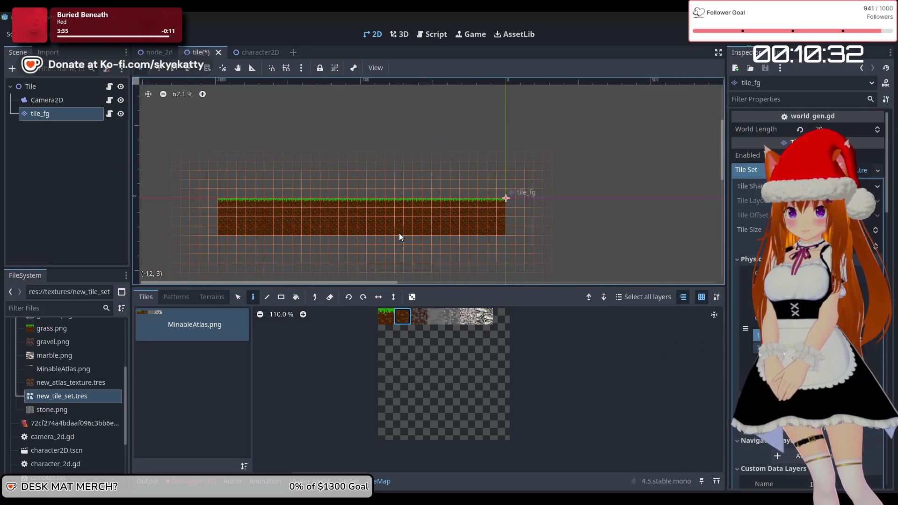
scroll(399, 236, up, 1)
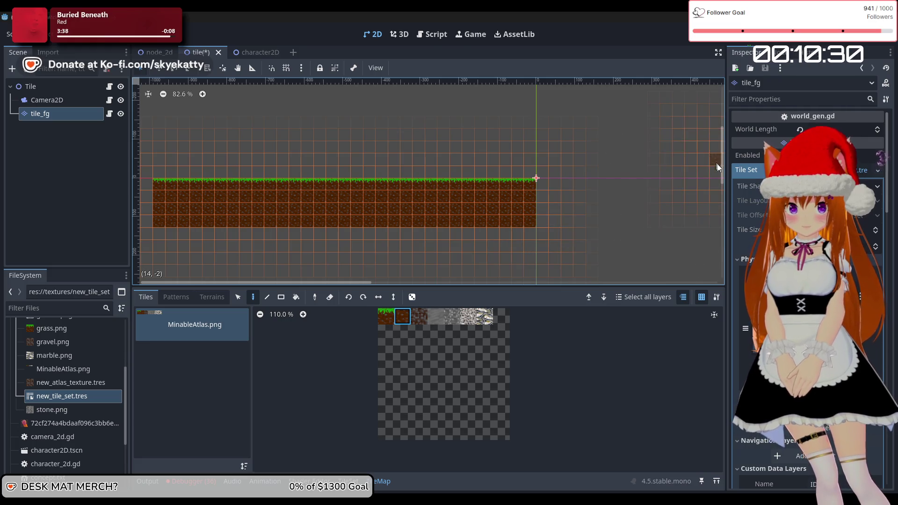
drag(721, 166, 719, 173)
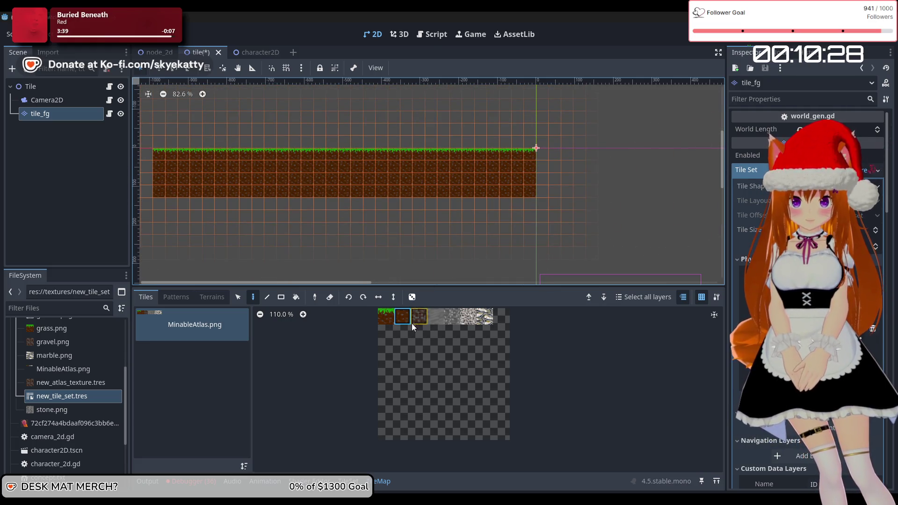
Step: Paint stone tiles below the dirt rows, adding a row of grey stone beneath them
click(418, 316)
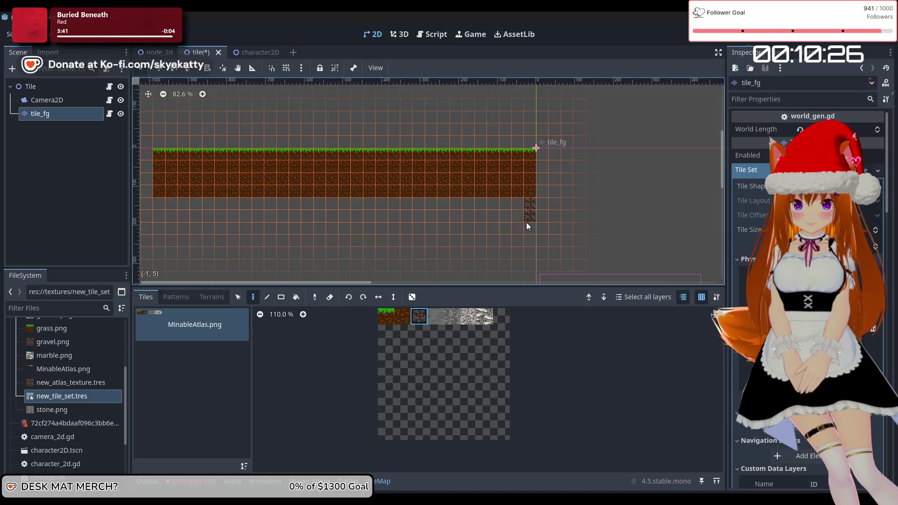
drag(526, 224, 518, 213)
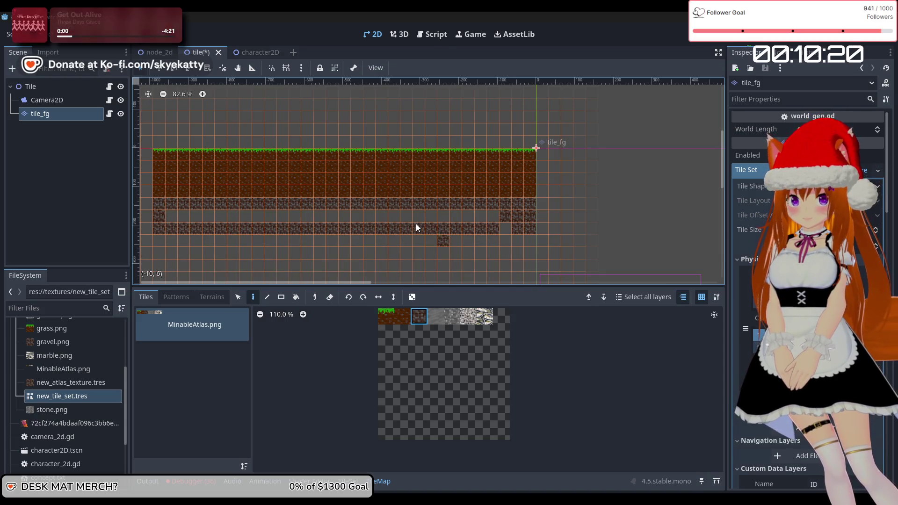
drag(416, 228, 514, 229)
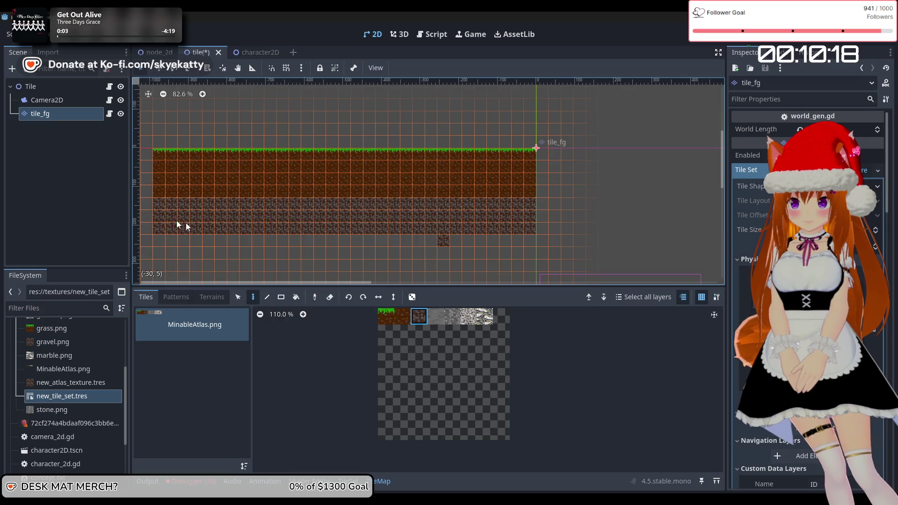
click(422, 316)
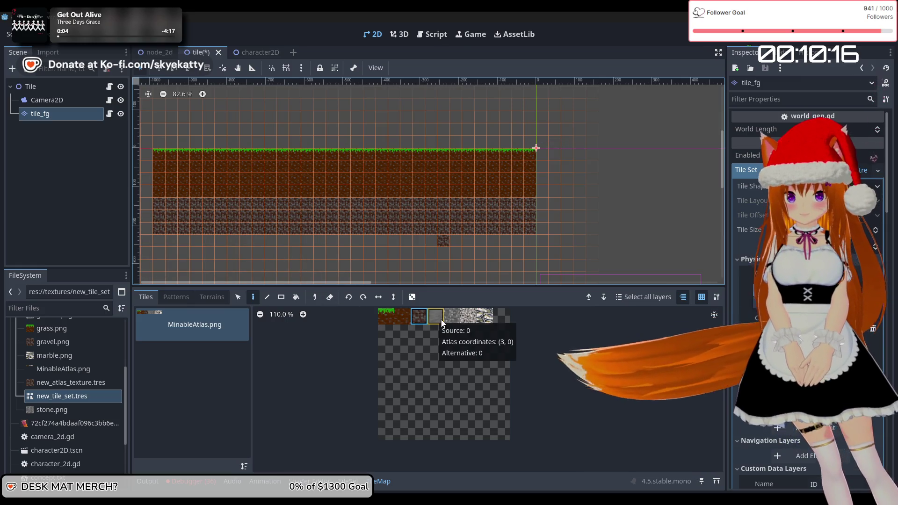
click(445, 317)
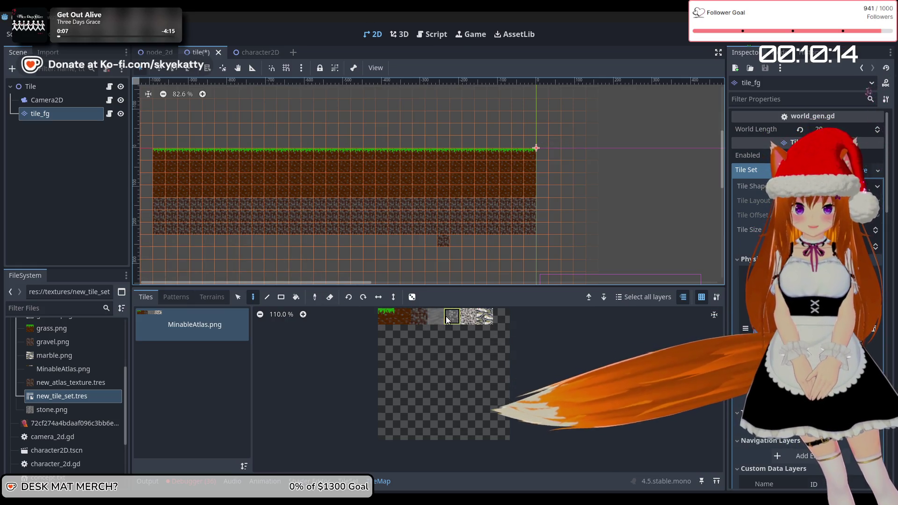
click(443, 241)
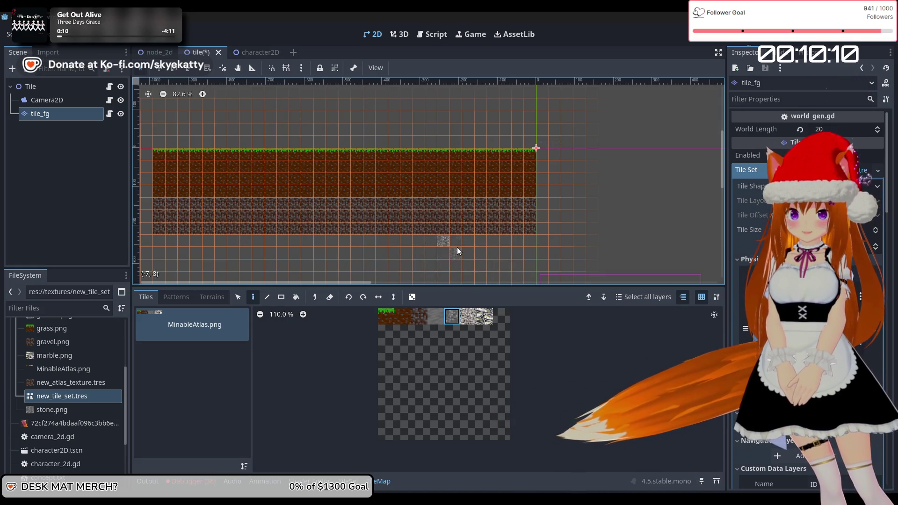
drag(484, 238, 520, 236)
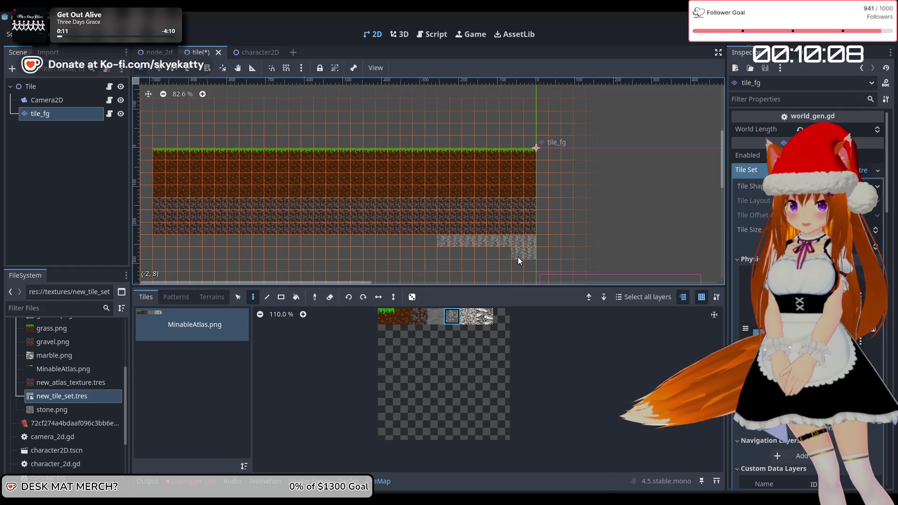
Step: Fill more stone downward in a column, leftward across rows, and along the map's left edge
scroll(524, 262, down, 3)
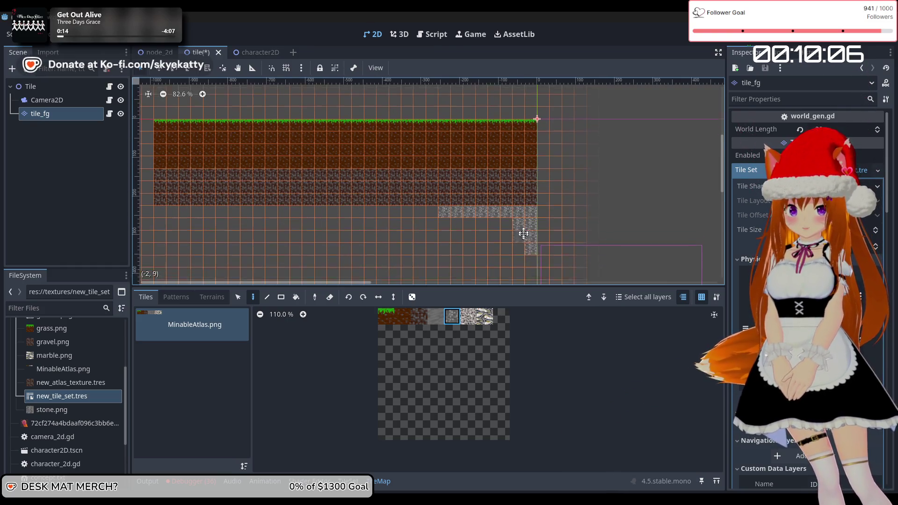
drag(521, 229, 518, 280)
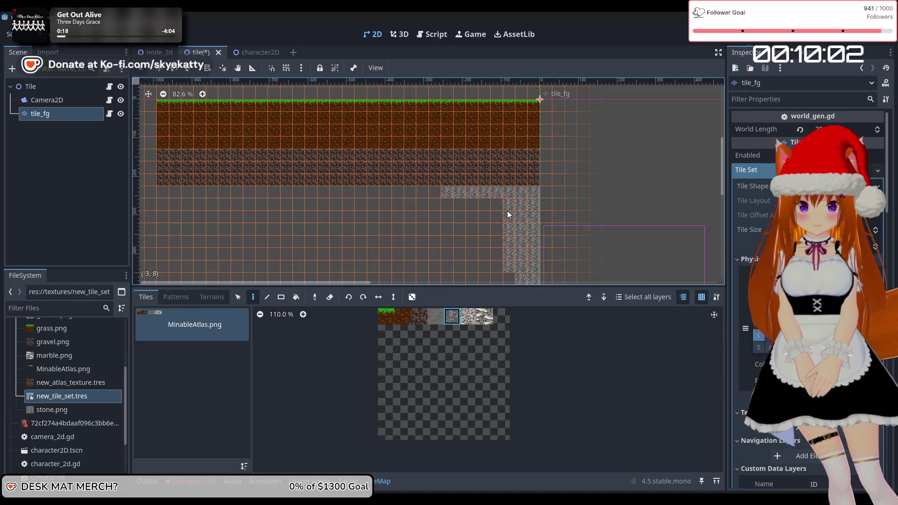
drag(486, 208, 411, 206)
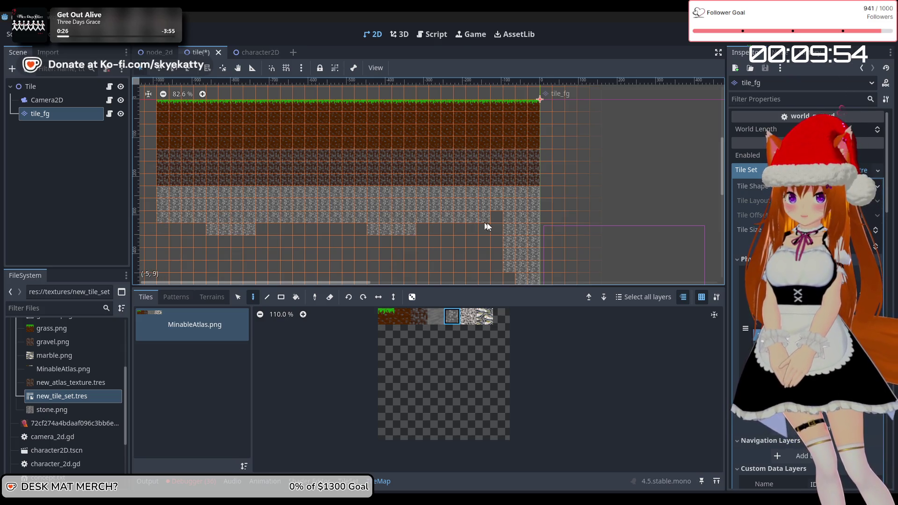
scroll(500, 267, down, 3)
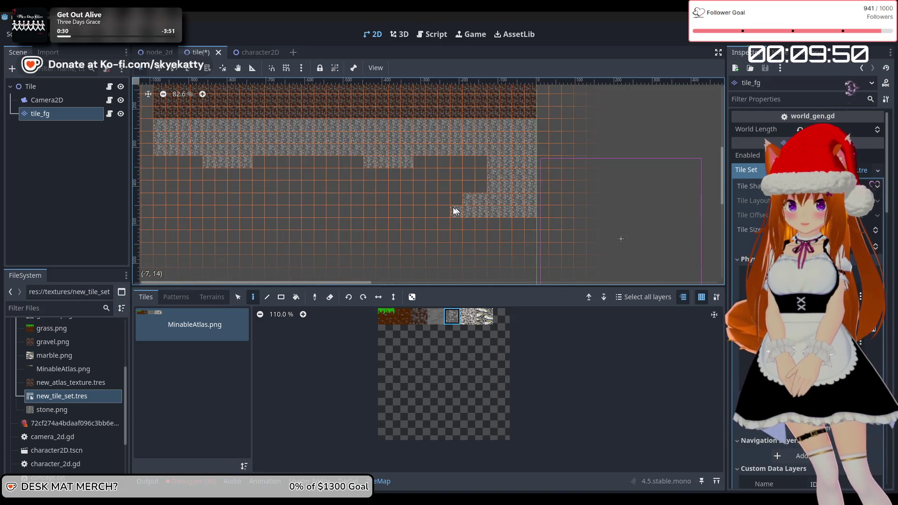
mouse_move(182, 215)
mouse_down()
mouse_move(160, 212)
mouse_move(165, 166)
mouse_up()
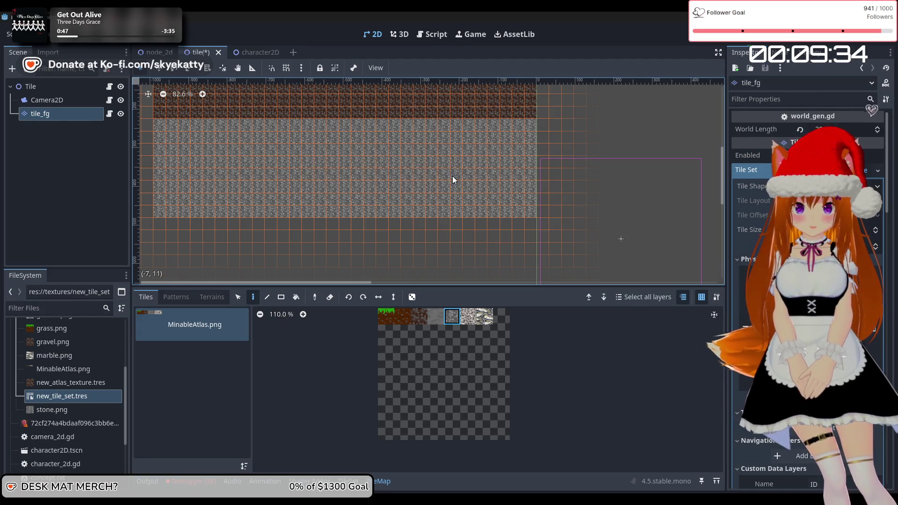
Step: Frame the whole tile map in the view and select the Camera2D node
scroll(452, 176, down, 3)
scroll(487, 167, up, 1)
mouse_move(526, 121)
mouse_down()
mouse_move(506, 181)
mouse_move(461, 215)
mouse_up()
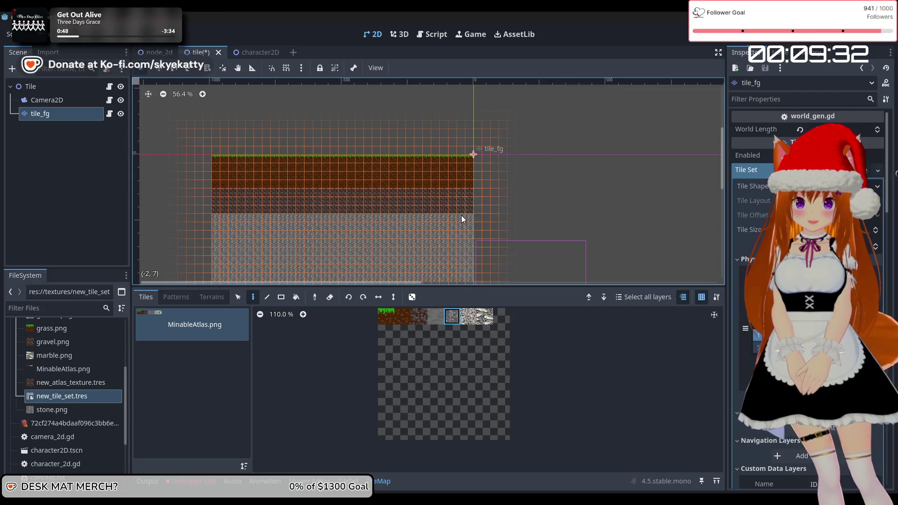
scroll(495, 216, down, 1)
mouse_move(558, 214)
mouse_down()
mouse_move(504, 173)
mouse_move(458, 229)
mouse_move(476, 234)
mouse_up()
click(55, 97)
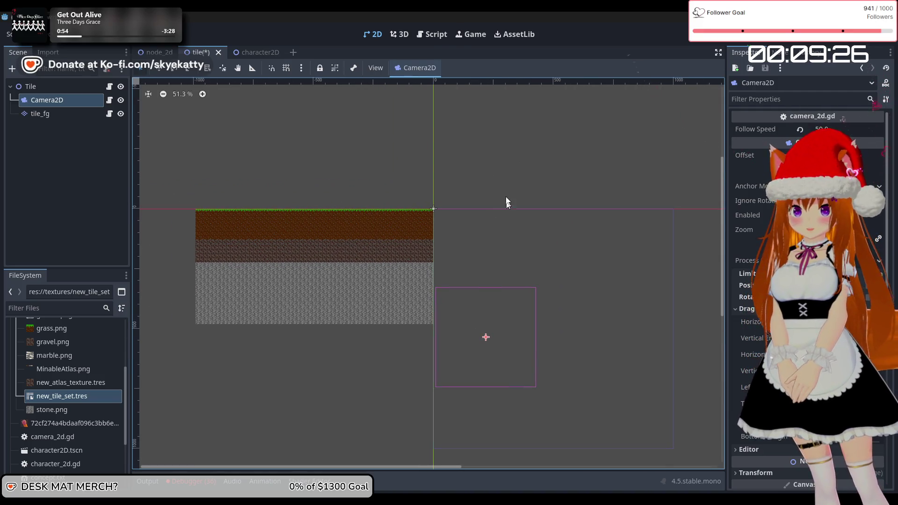
Step: Save and test-run the tile scene, then stop the game with F8
click(740, 41)
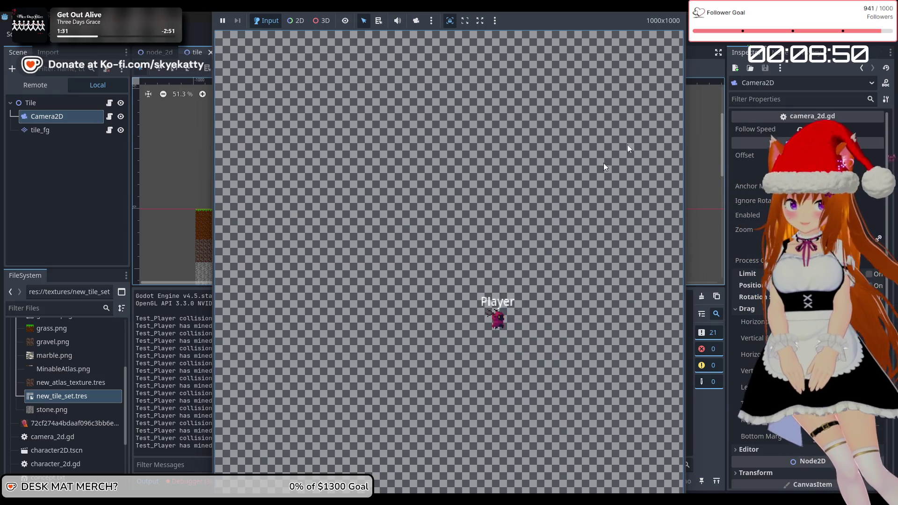
key(F8)
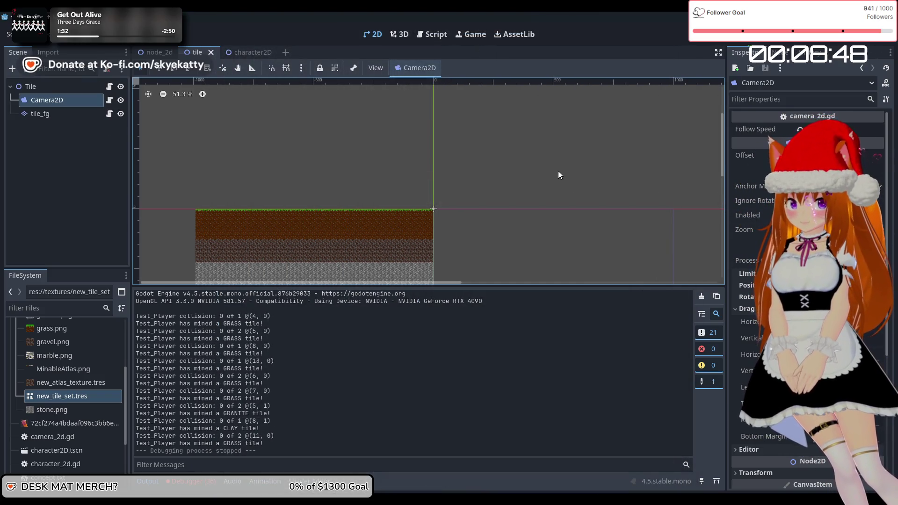
drag(528, 220, 622, 150)
mouse_move(571, 184)
mouse_down()
mouse_move(401, 215)
mouse_move(390, 142)
mouse_up()
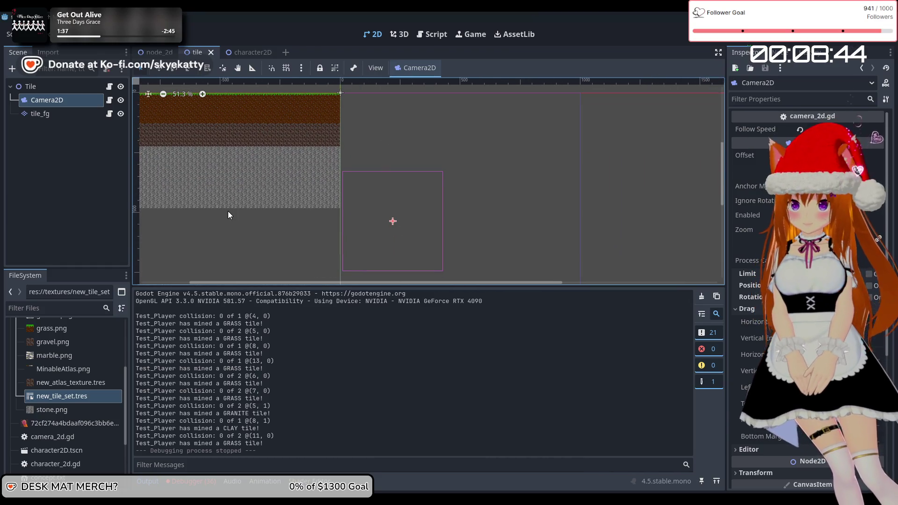
Step: Flip between the character2D, node_2d and tile scene tabs, then open node_2d.gd in the Script editor
click(241, 47)
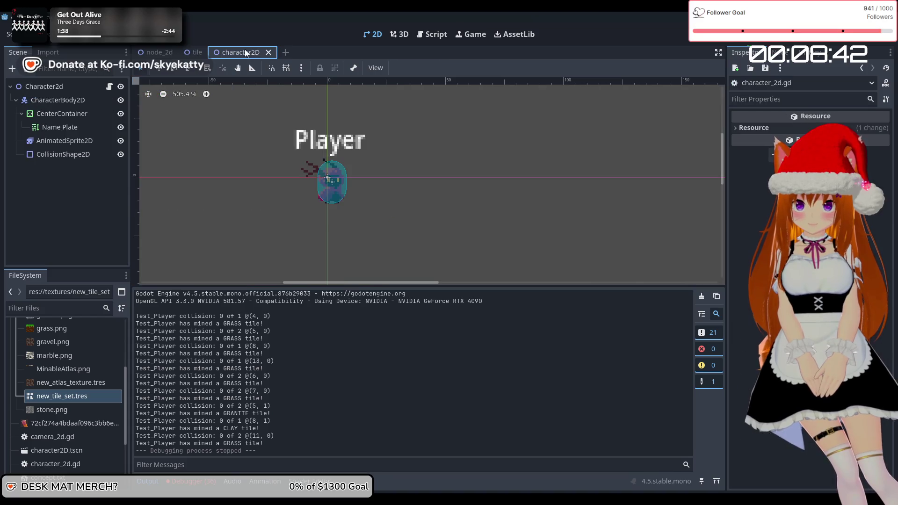
click(183, 52)
click(157, 55)
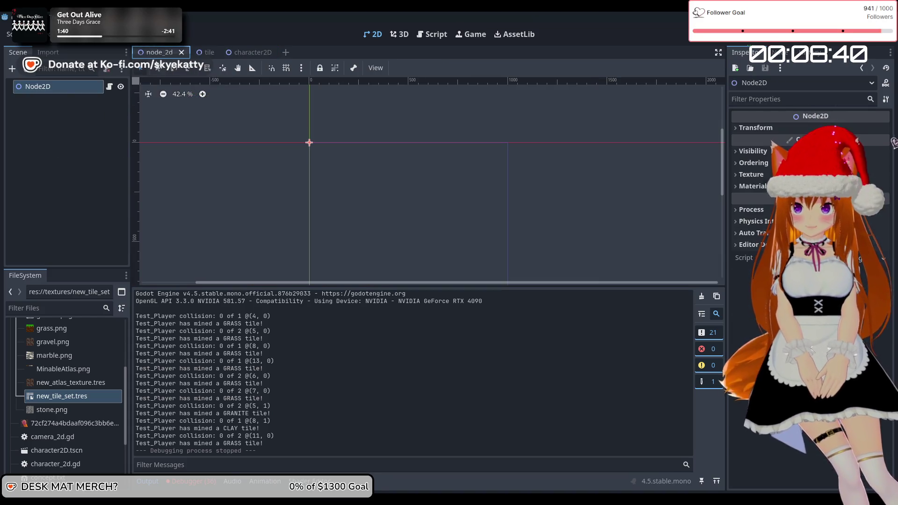
click(201, 53)
mouse_move(364, 133)
mouse_down()
mouse_move(563, 208)
mouse_move(491, 160)
mouse_move(341, 128)
mouse_up()
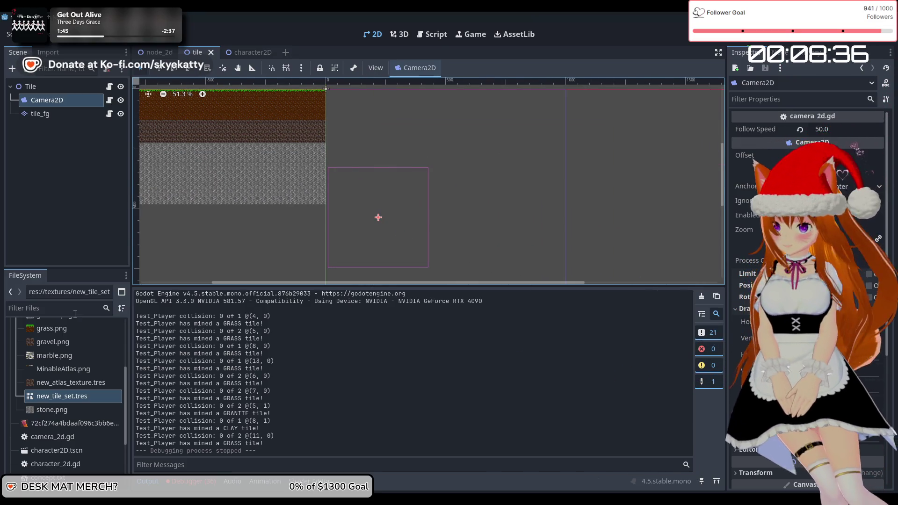
click(252, 52)
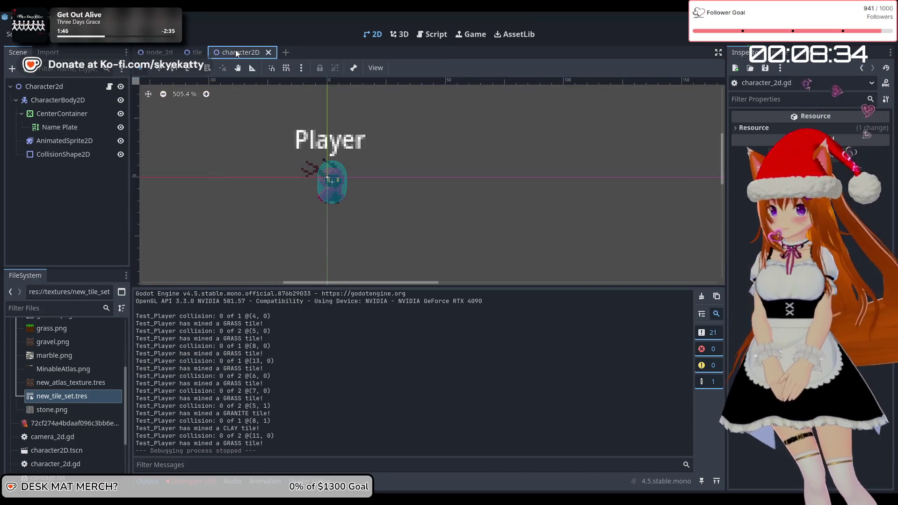
click(187, 54)
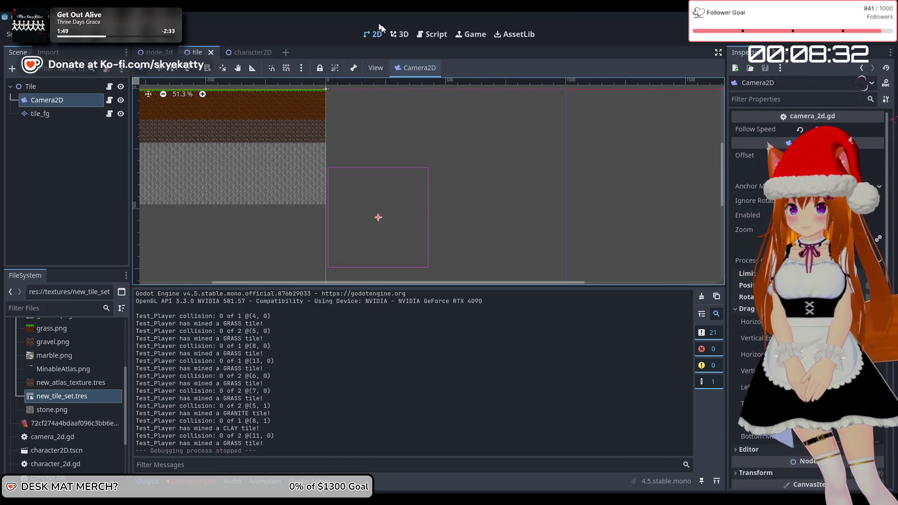
click(429, 34)
click(165, 128)
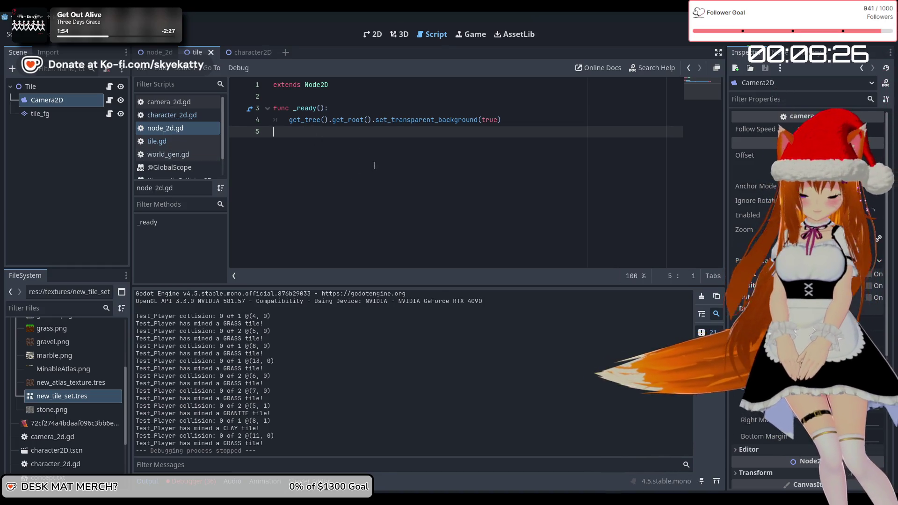
Step: Open character_2d.gd from the script list and place the caret before global_position on line 46
click(172, 143)
click(182, 155)
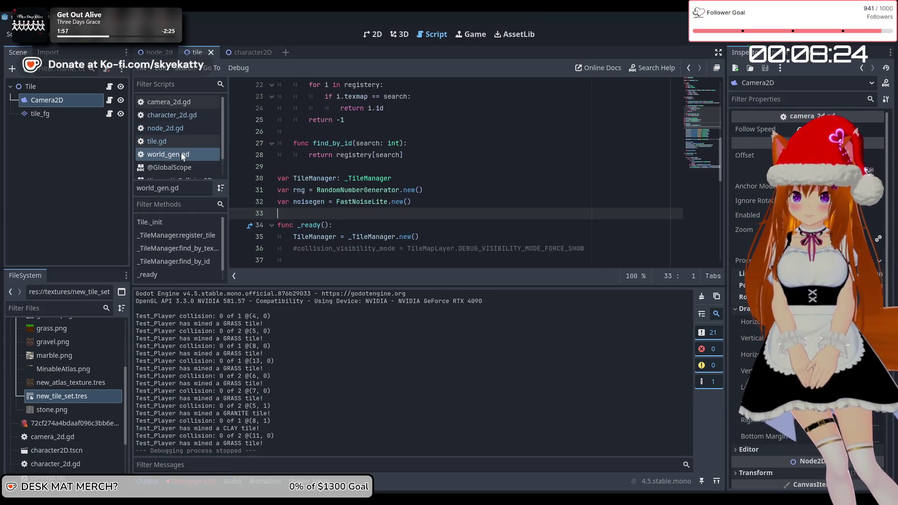
scroll(336, 174, up, 6)
click(168, 117)
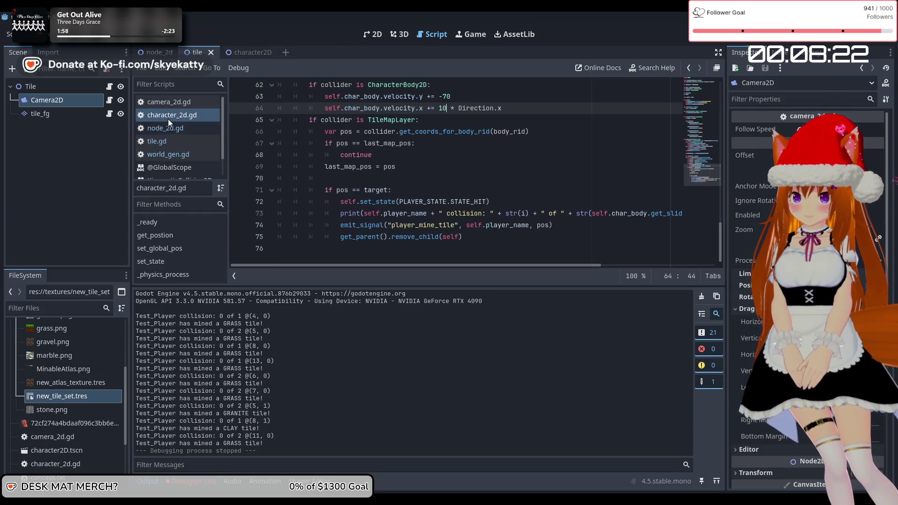
scroll(318, 172, up, 7)
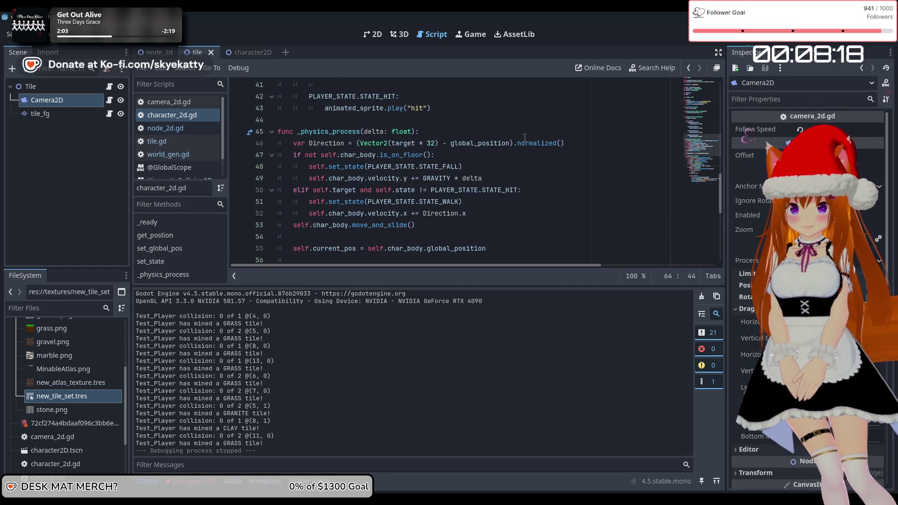
scroll(474, 145, down, 1)
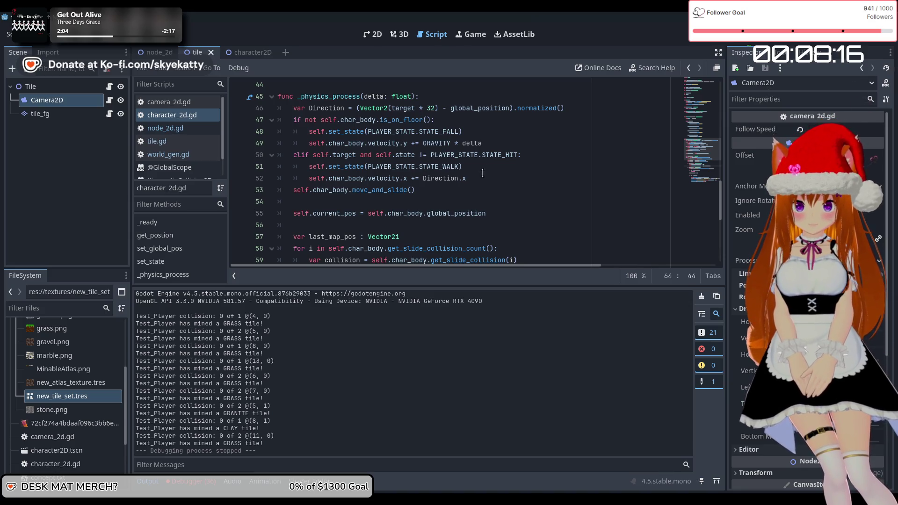
scroll(482, 173, up, 1)
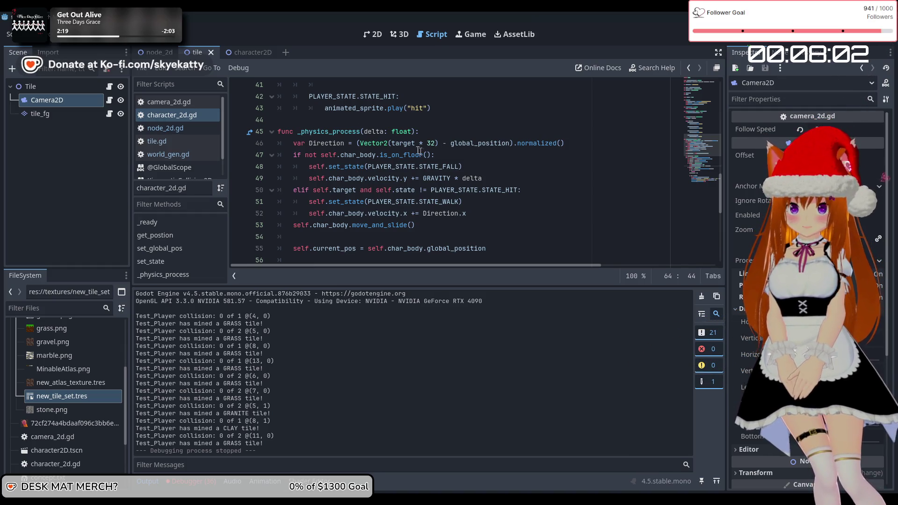
scroll(459, 156, up, 1)
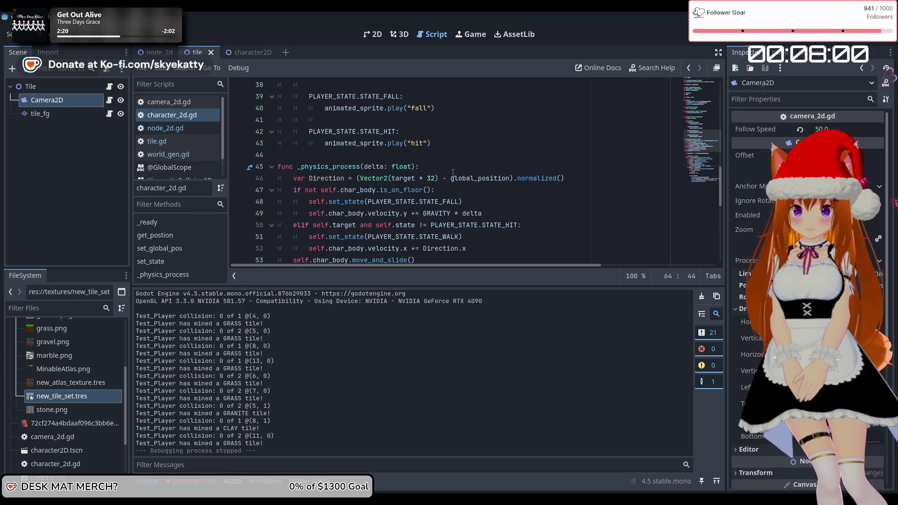
click(451, 174)
Step: Prefix global_position with 'self.' on line 46, then save, run and stop the game
text(self.)
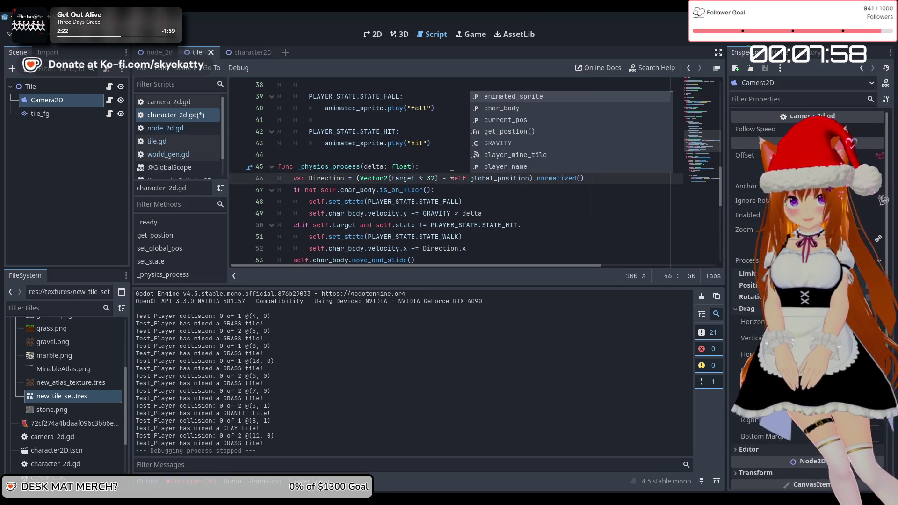
click(432, 202)
scroll(538, 201, down, 1)
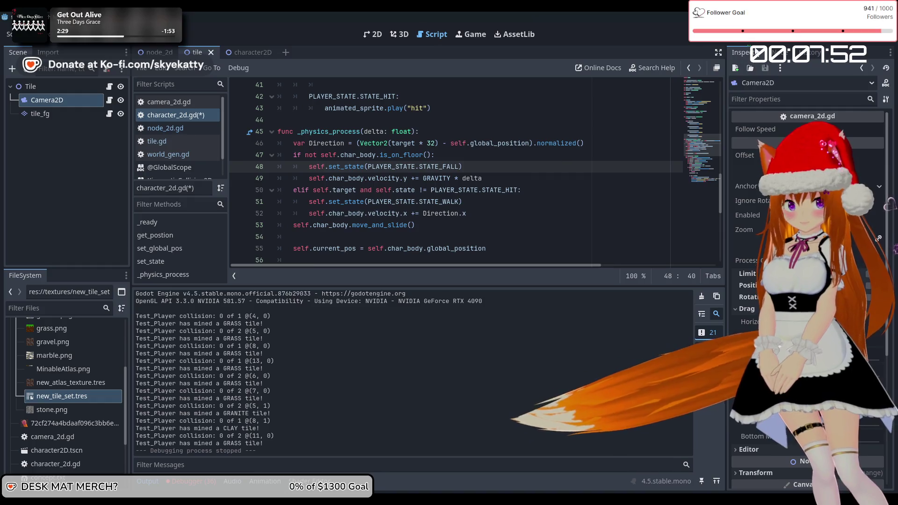
key(F5)
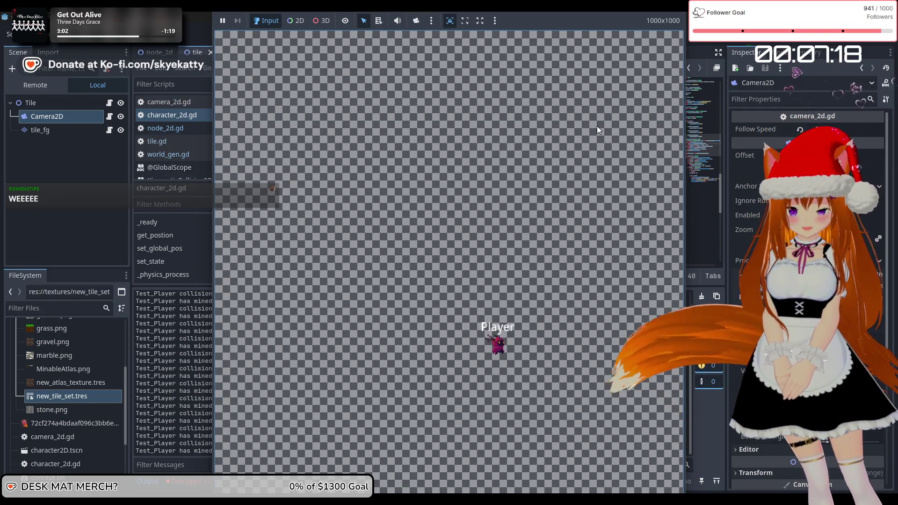
key(F8)
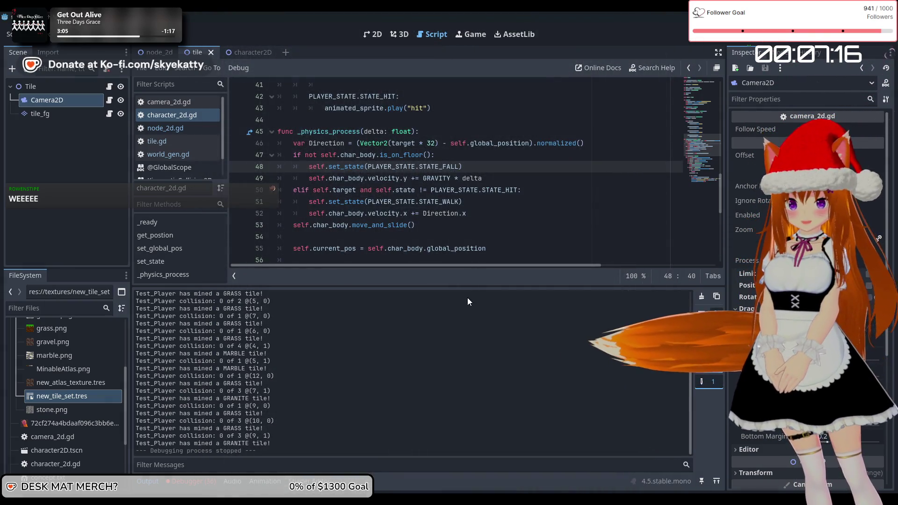
Step: Scroll character_2d.gd up to the top of _physics_process and place the caret after the walking velocity line
scroll(444, 189, down, 7)
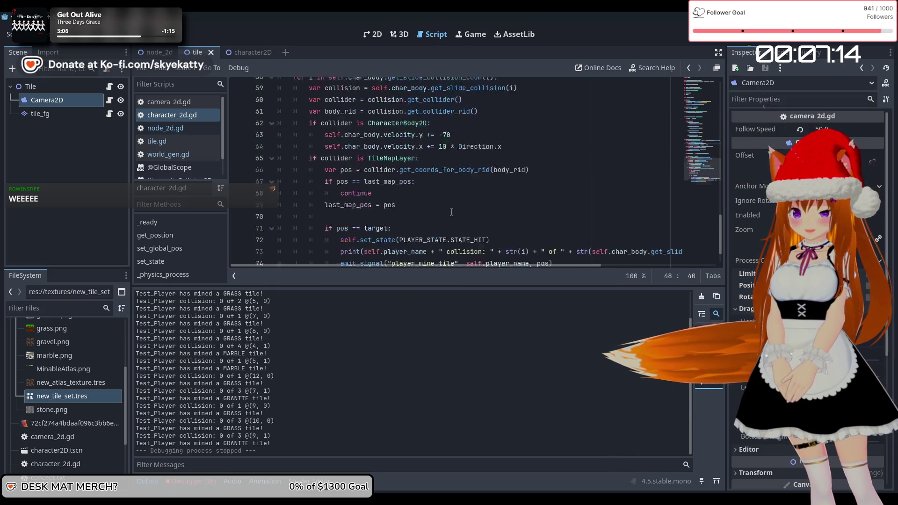
scroll(437, 173, up, 2)
scroll(425, 148, down, 2)
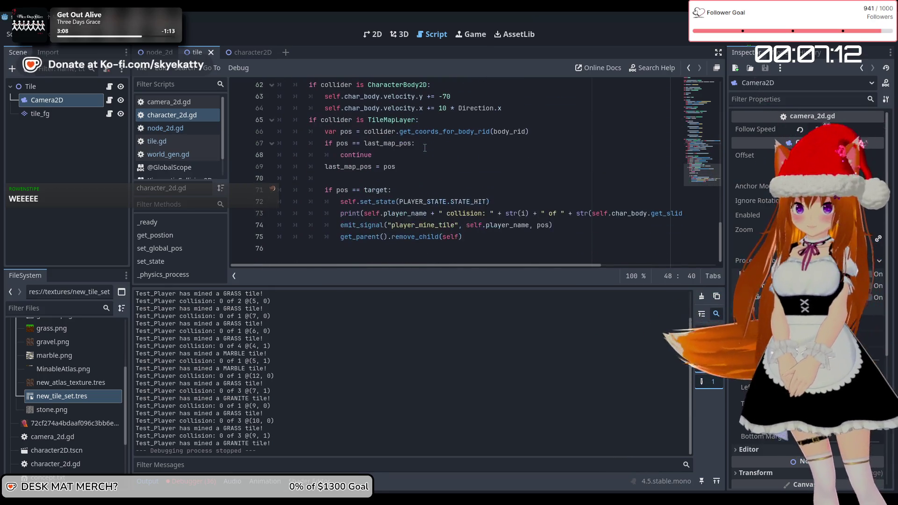
scroll(400, 141, up, 3)
scroll(421, 155, up, 3)
scroll(435, 163, down, 2)
scroll(436, 162, down, 4)
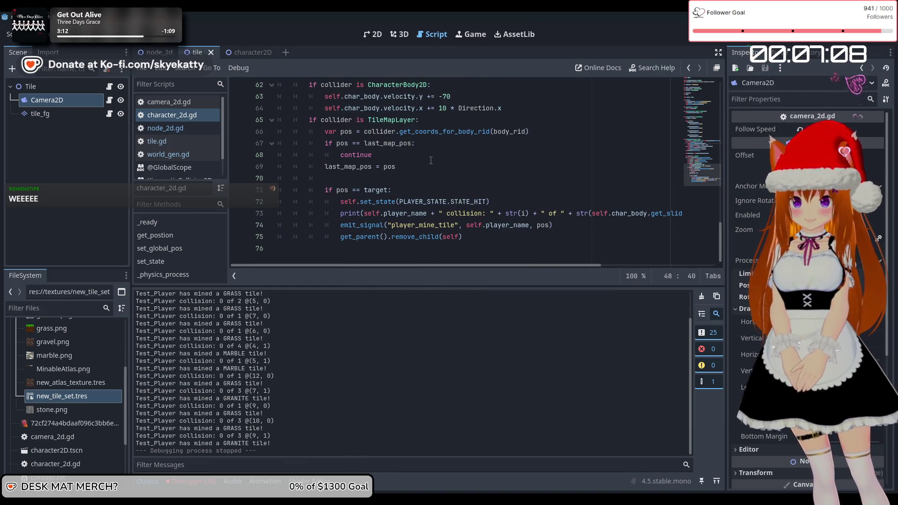
scroll(482, 150, up, 6)
scroll(479, 151, down, 3)
scroll(478, 153, up, 4)
scroll(478, 153, down, 4)
scroll(472, 155, up, 3)
scroll(468, 159, down, 6)
scroll(404, 188, up, 2)
scroll(407, 182, down, 2)
scroll(485, 211, up, 1)
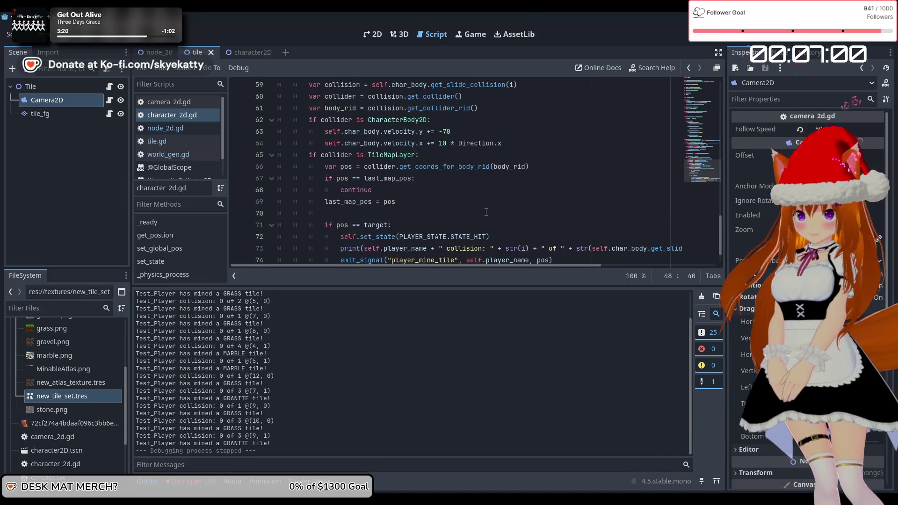
scroll(484, 210, down, 1)
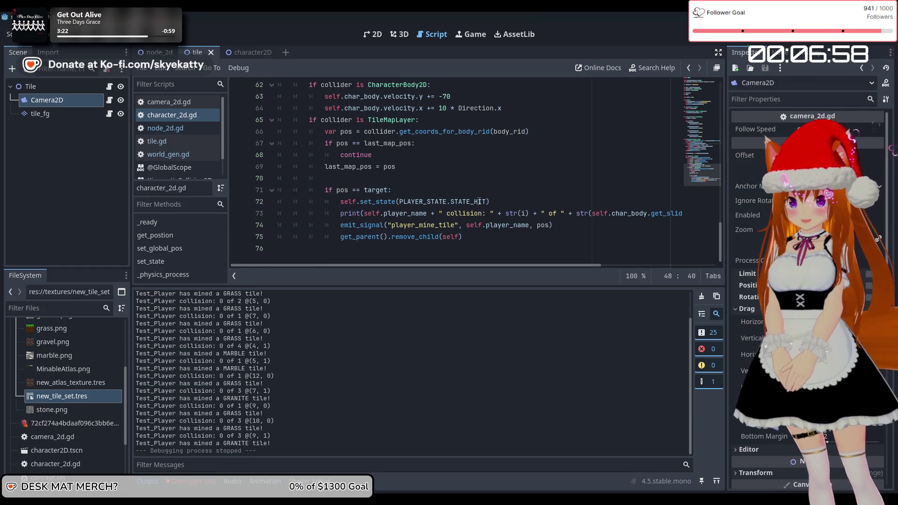
scroll(479, 201, up, 5)
scroll(472, 191, up, 2)
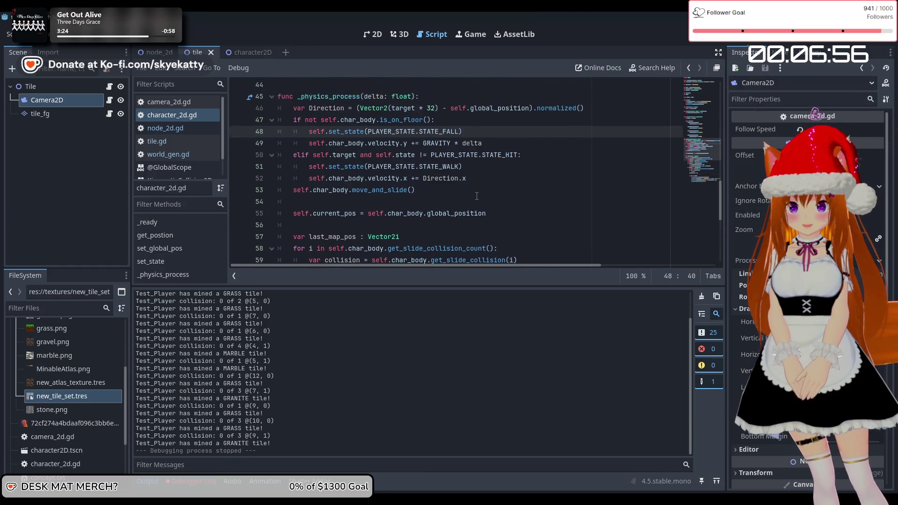
scroll(461, 177, down, 2)
scroll(449, 164, up, 2)
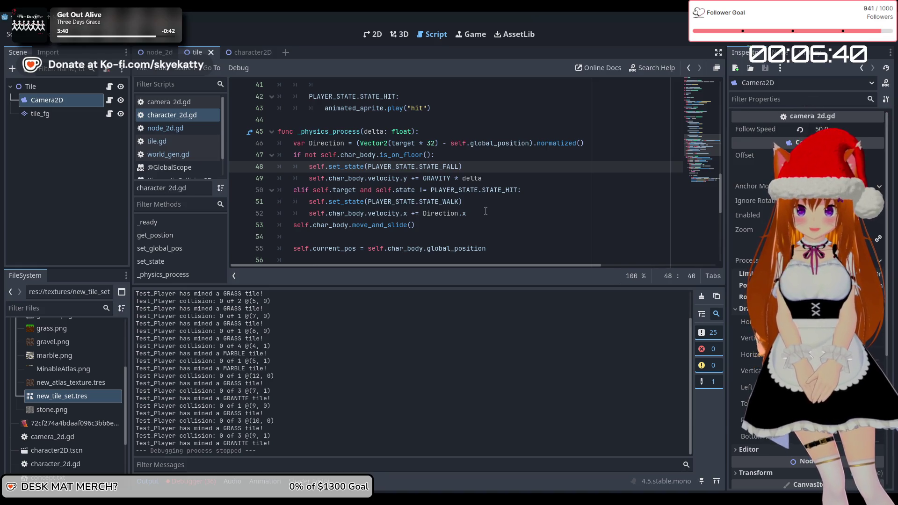
click(486, 207)
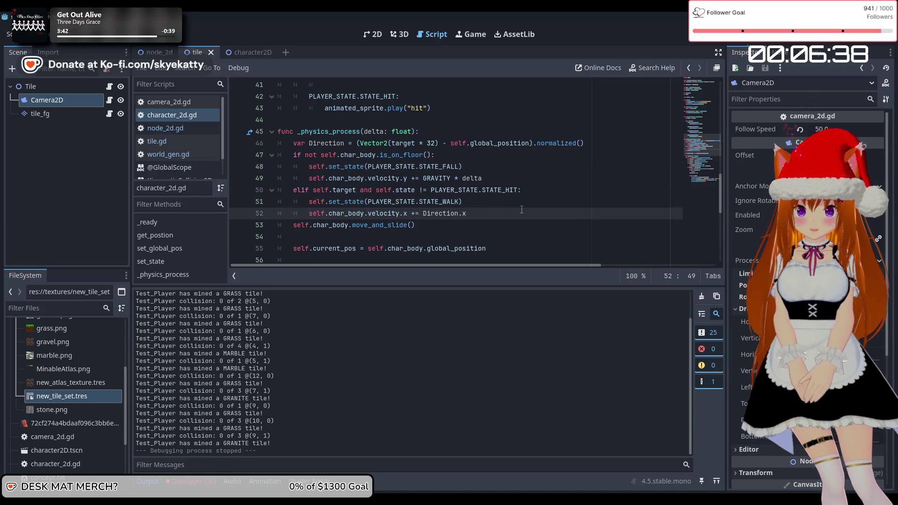
Step: Add the condition 'if self.char_body.is_on_wall():' on a new line in the walking branch
key(Return)
text(if sel)
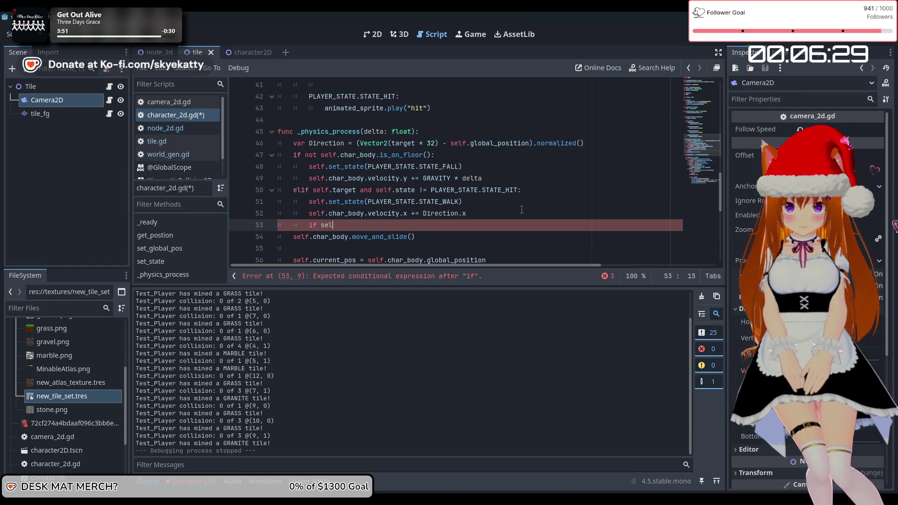
text(f.c)
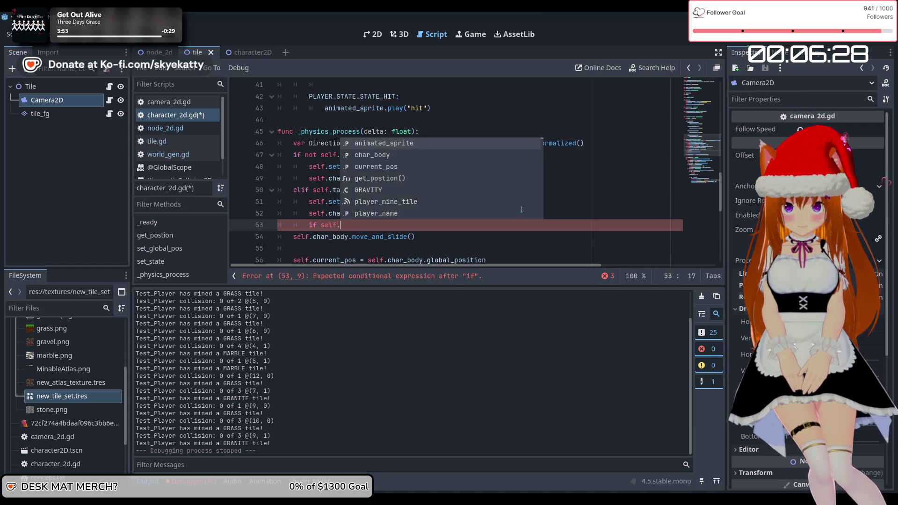
text(har)
key(Return)
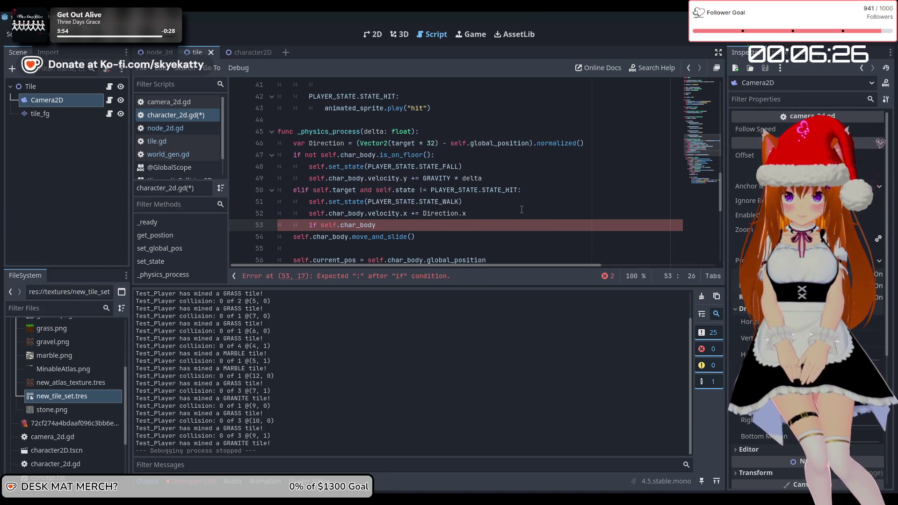
text(.is)
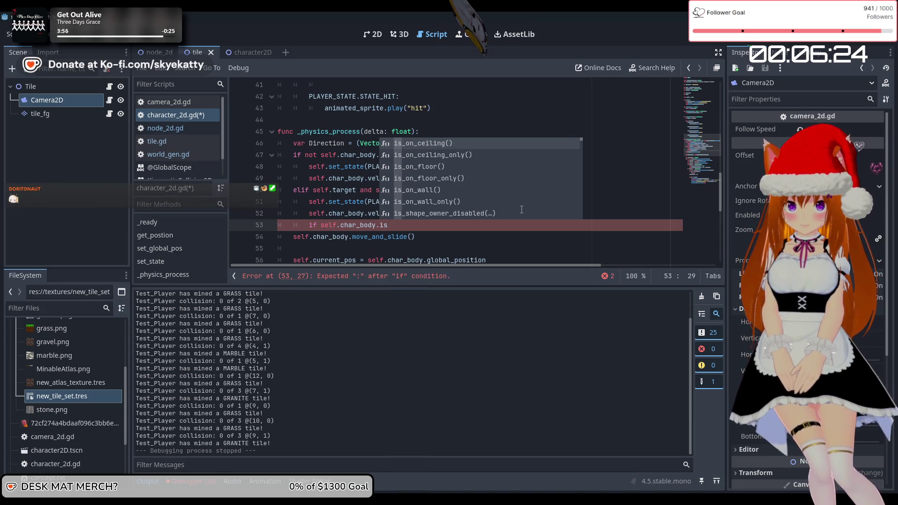
key(Down)
key(Down)
key(Down)
key(Down)
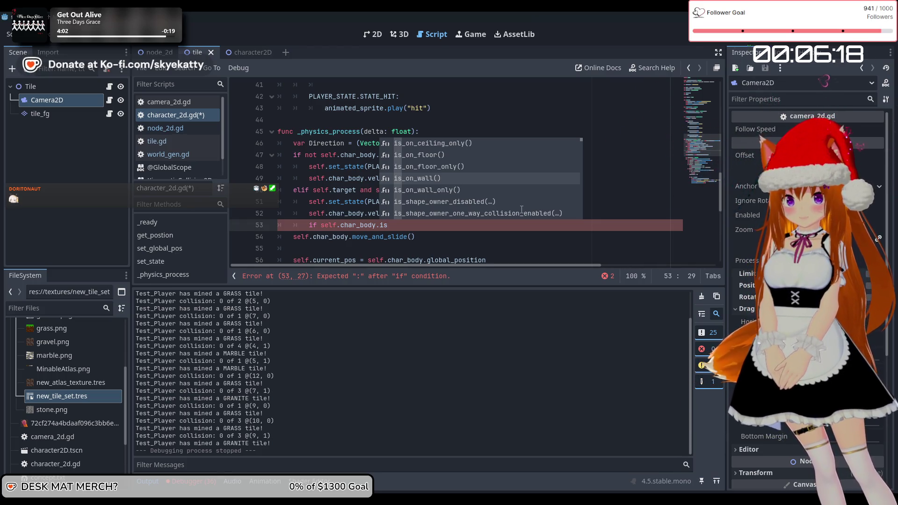
key(Up)
key(Up)
key(Up)
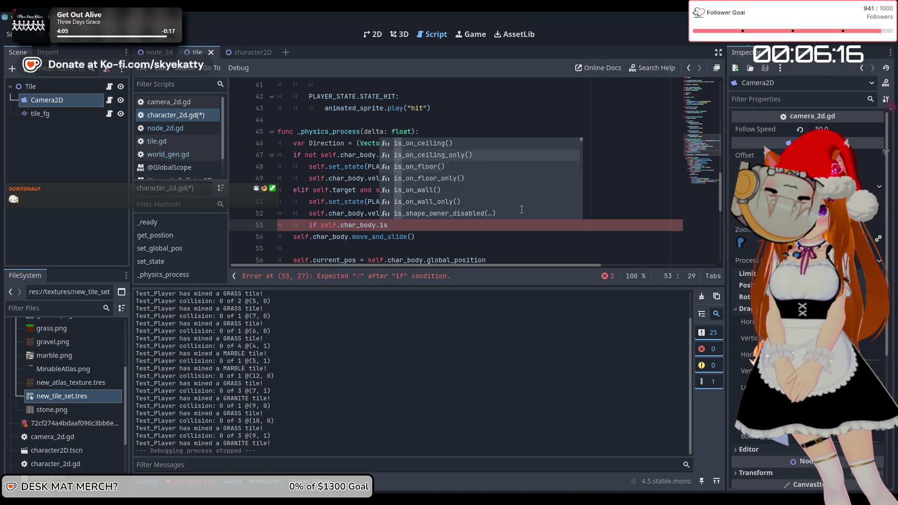
key(Down)
key(Down)
key(Down)
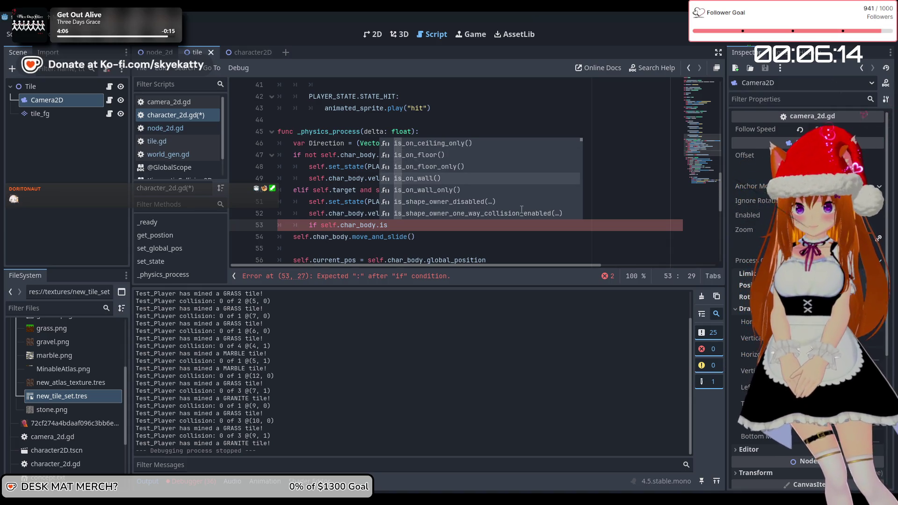
key(Return)
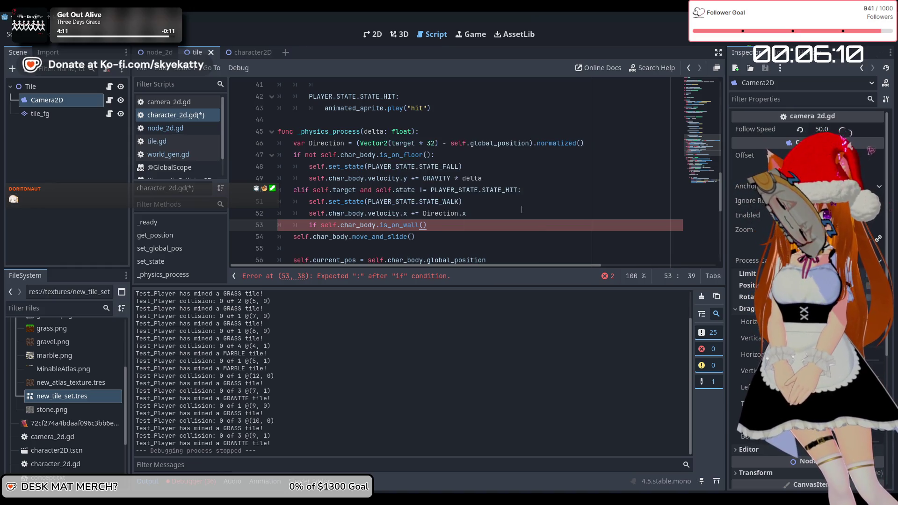
key(Right)
key(Down)
key(Up)
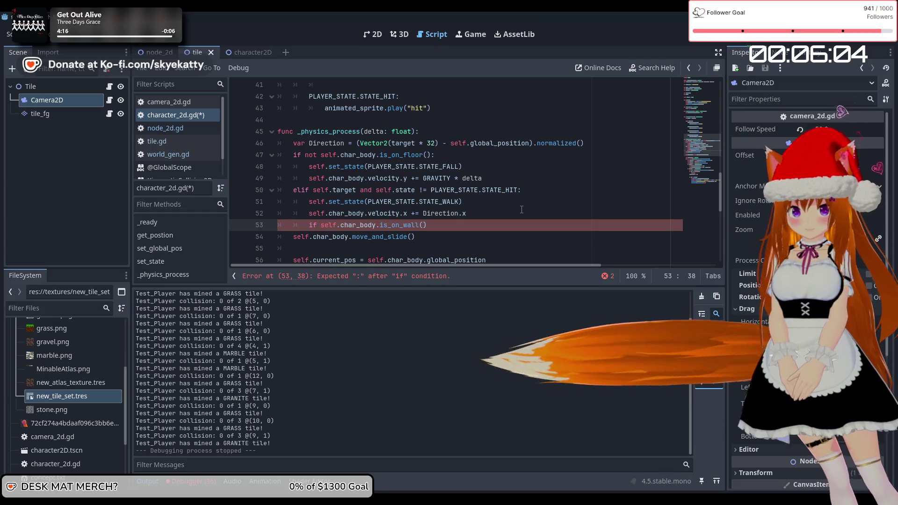
key(Left)
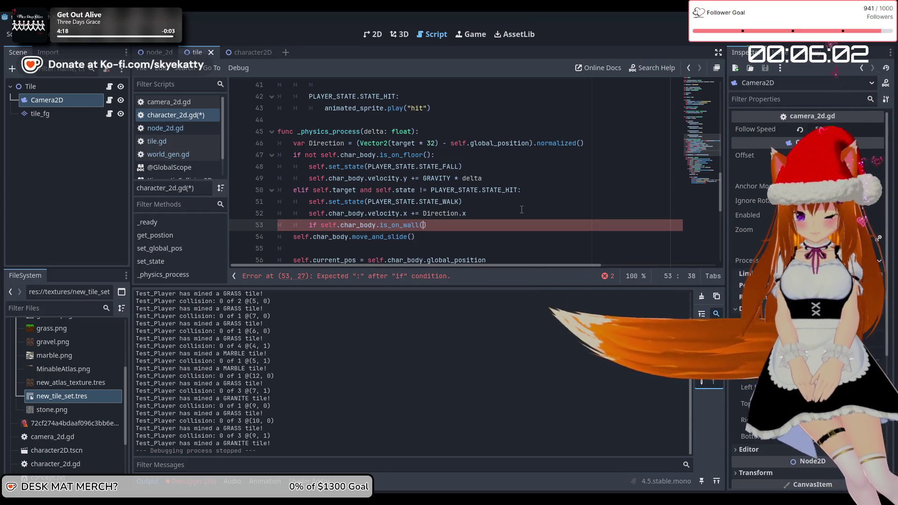
key(Right)
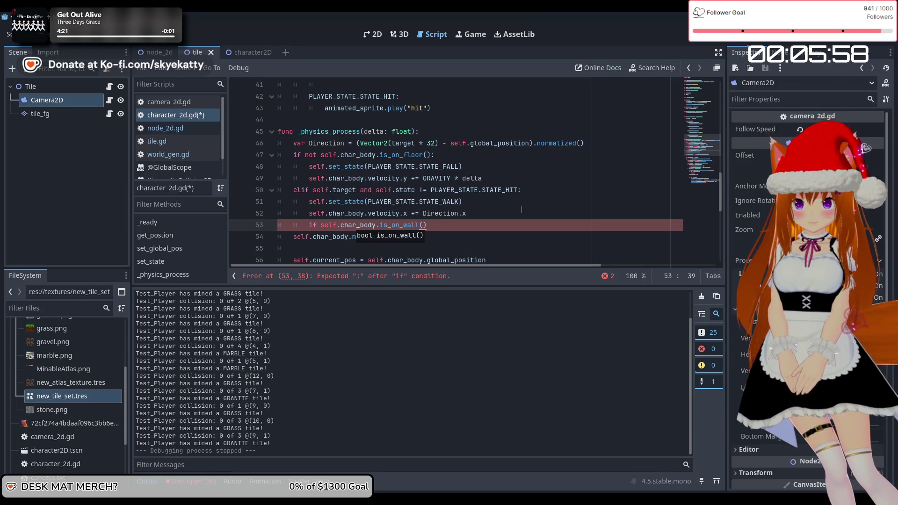
text(.)
key(BackSpace)
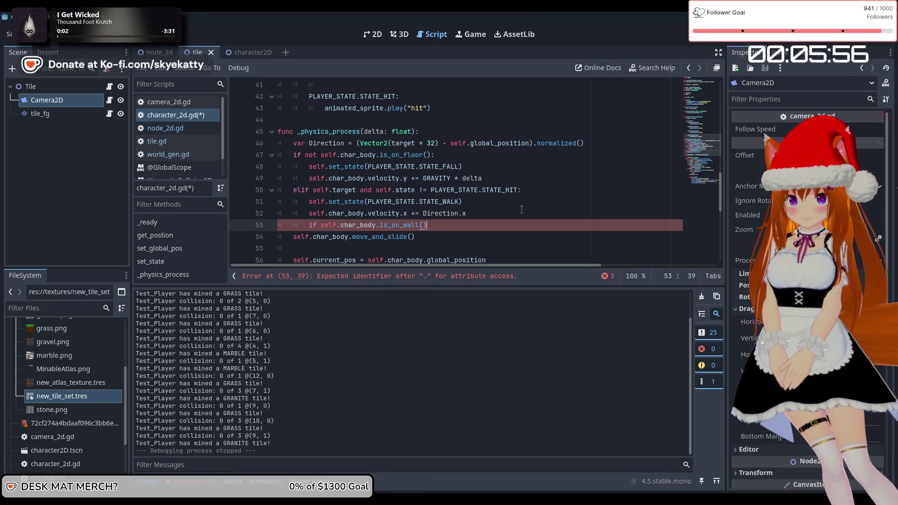
Step: Add the indented body 'self.char_body.velocity.y += -1', then save and run the game
key(Return)
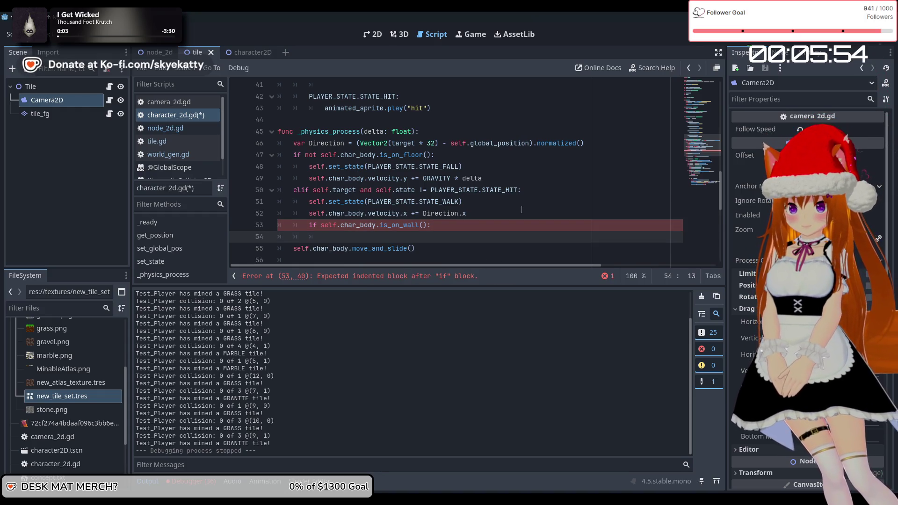
text(sekf)
key(BackSpace)
key(BackSpace)
text(lf.)
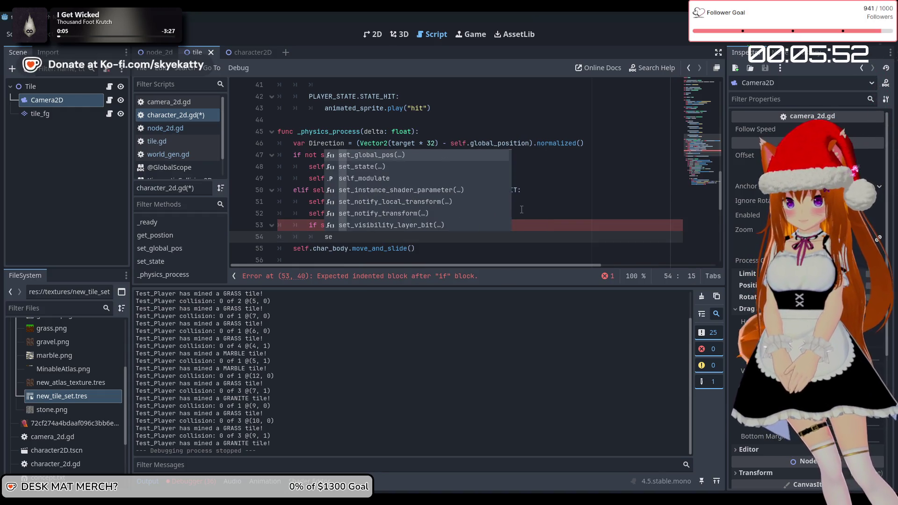
text(cha)
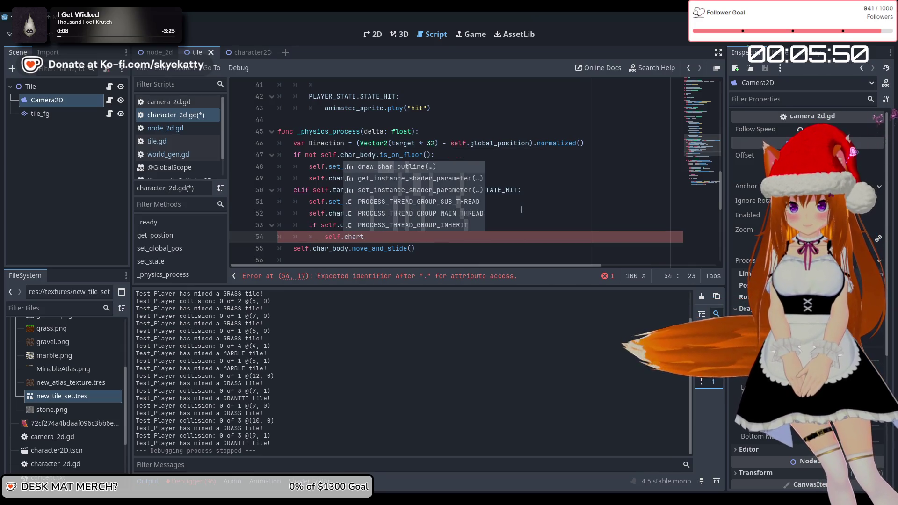
key(Return)
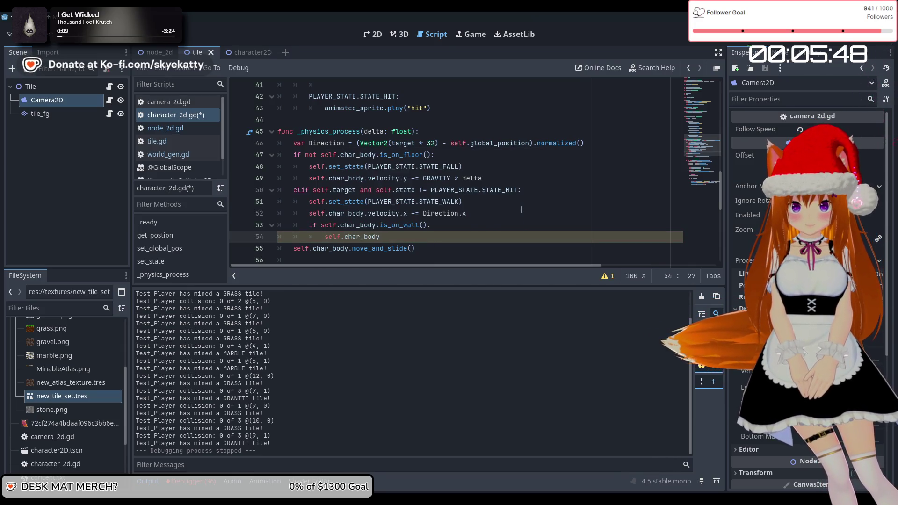
text(.vel)
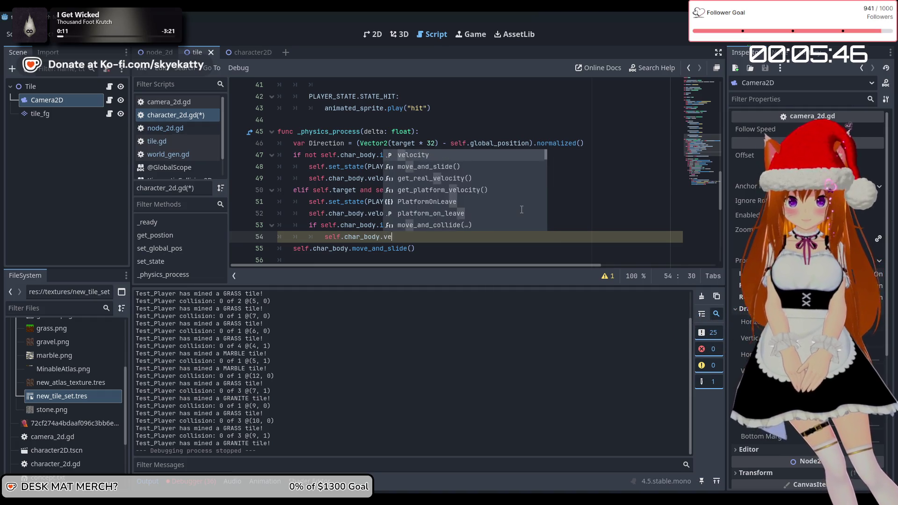
key(Return)
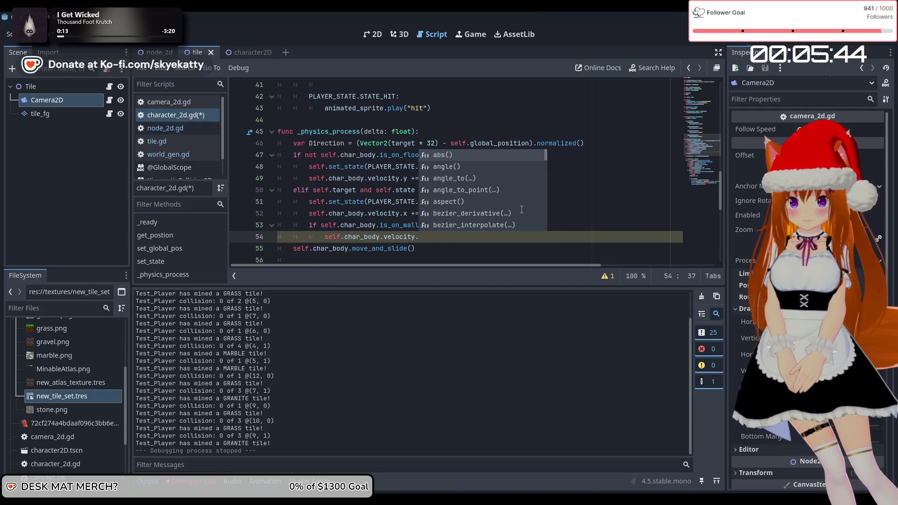
text(y )
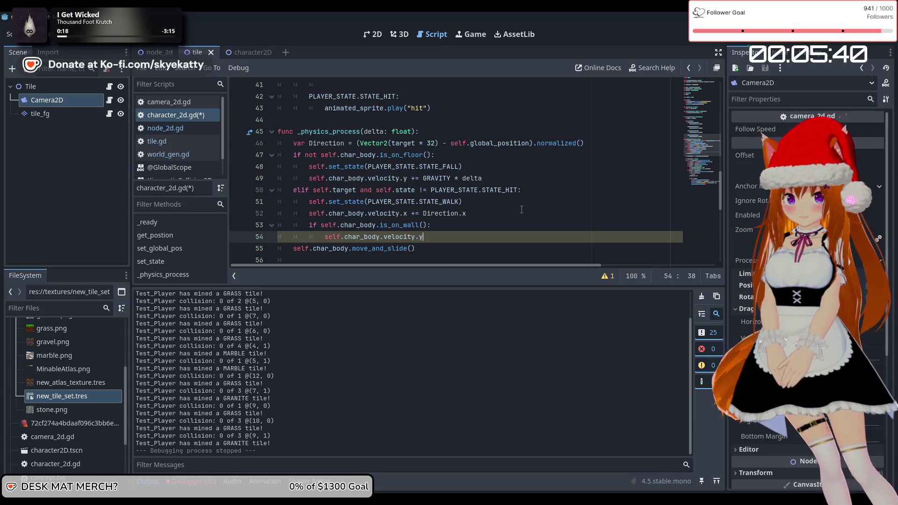
text( += -1)
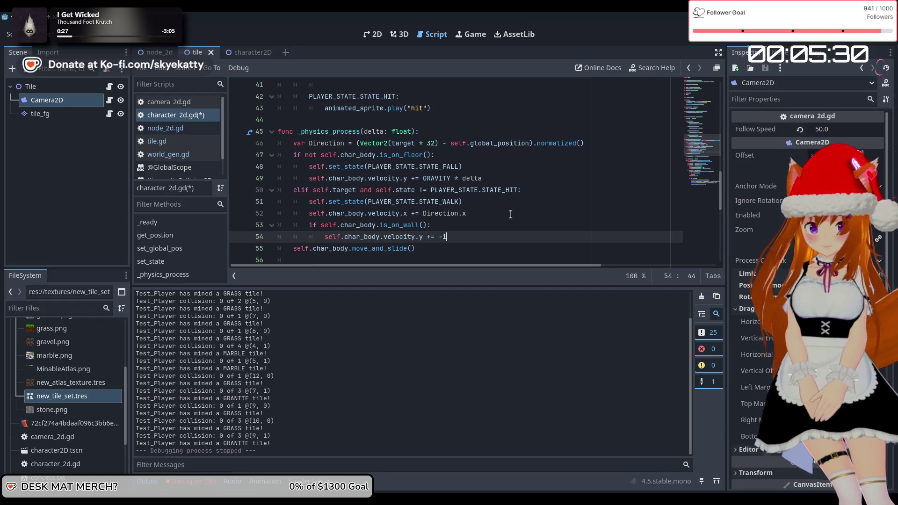
click(746, 33)
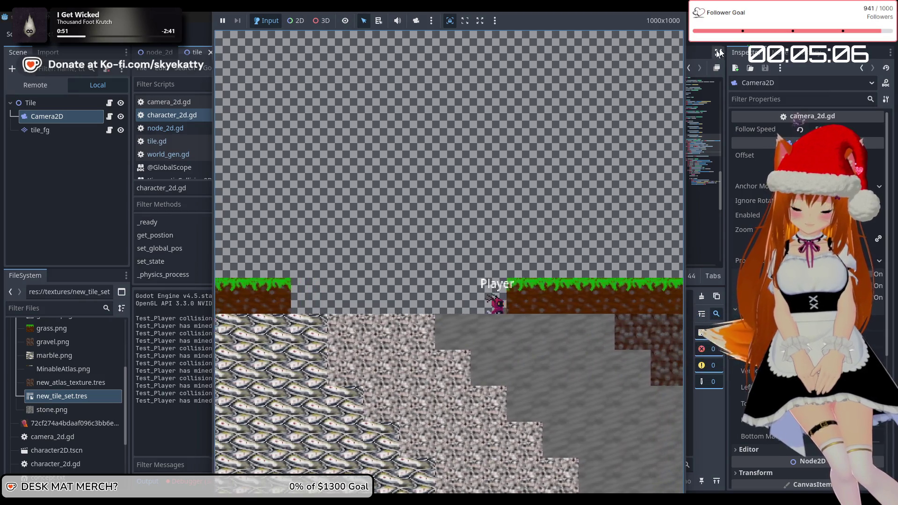
Step: Stop the test run and change the on-wall climb step from -1 to -10
key(F8)
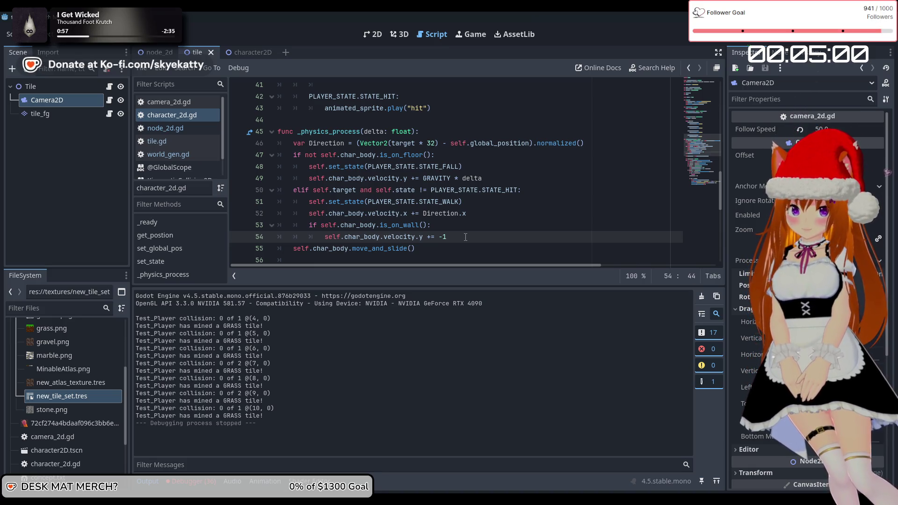
key(BackSpace)
text(10)
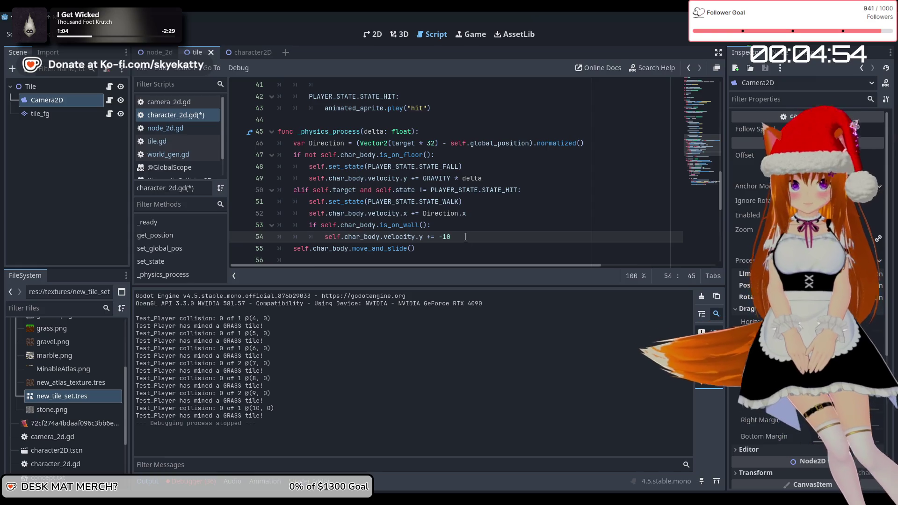
Step: Save and relaunch the game, stop it, then run the project again with F5
click(692, 41)
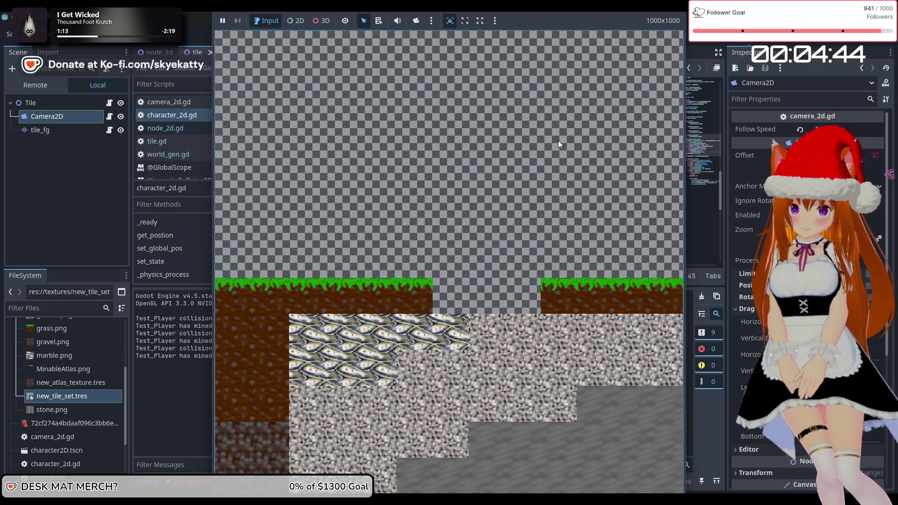
key(F8)
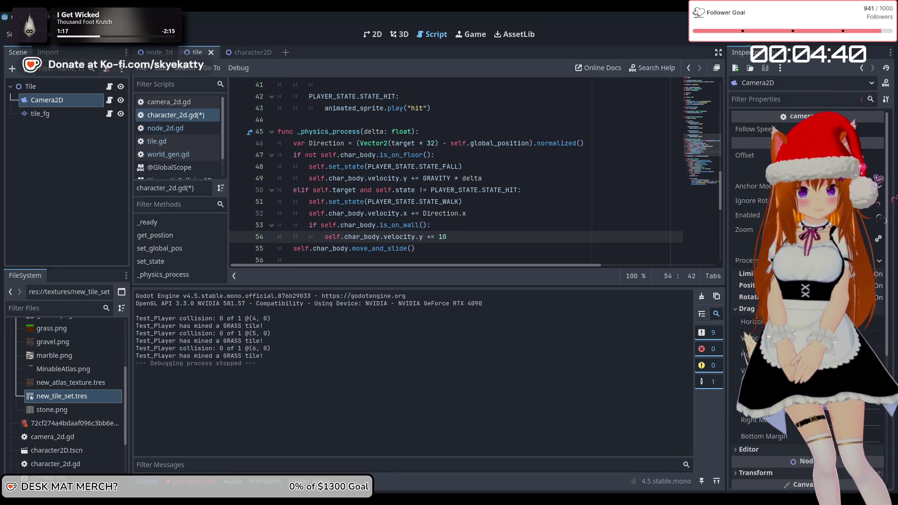
key(F5)
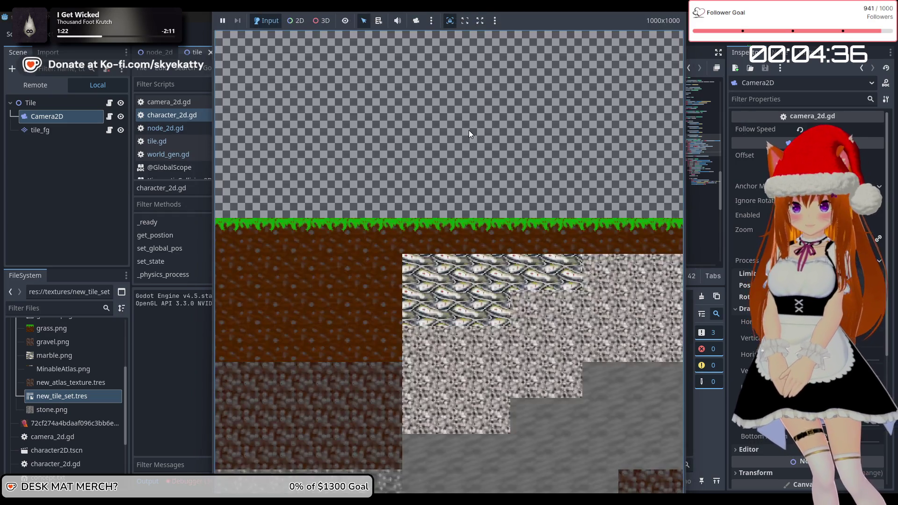
Step: Steer the player left and right to mine a wide gap through grass and dirt, then stop the game
key(Left)
key(Right)
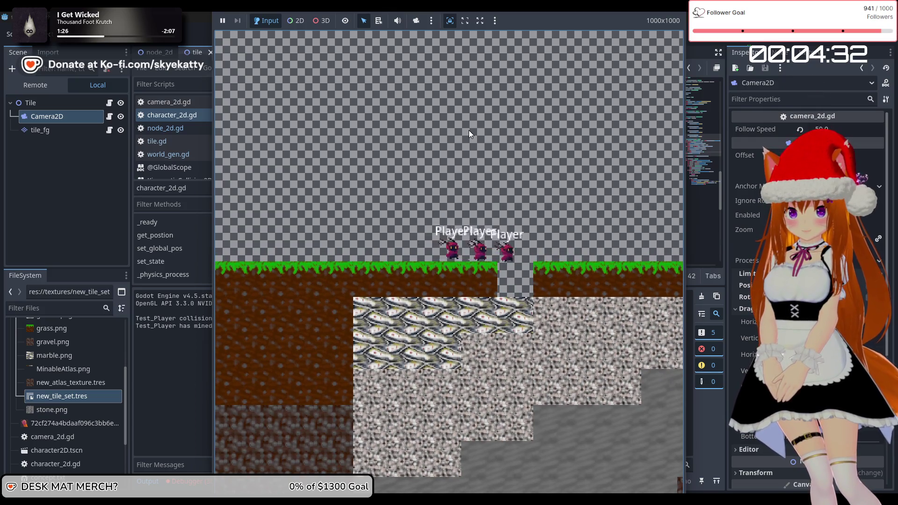
key(Right)
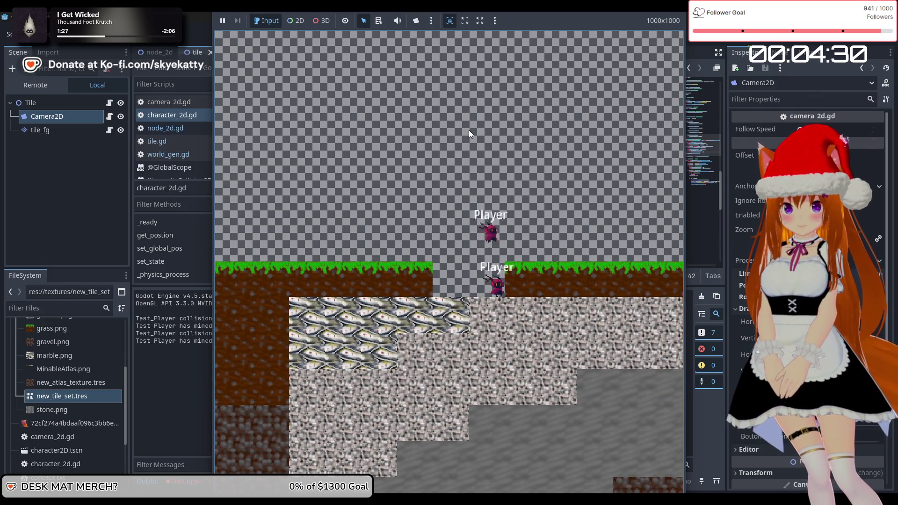
key(Right)
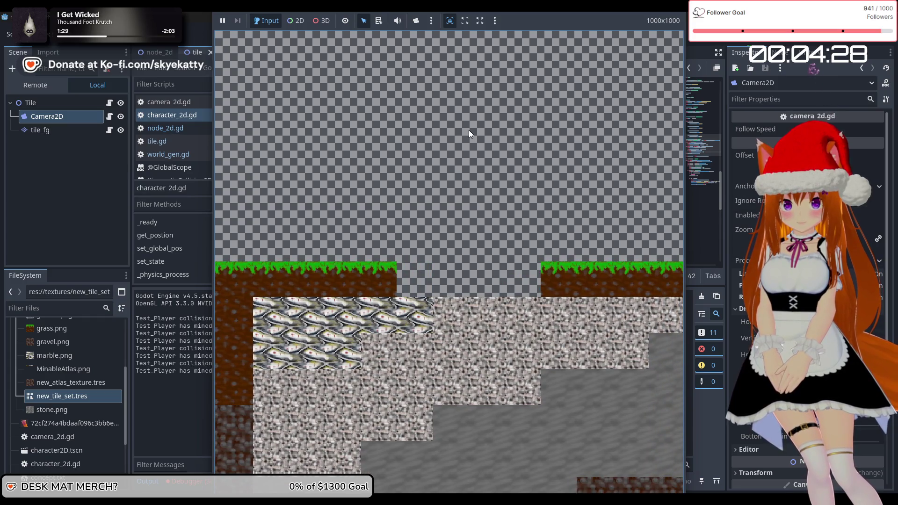
key(Left)
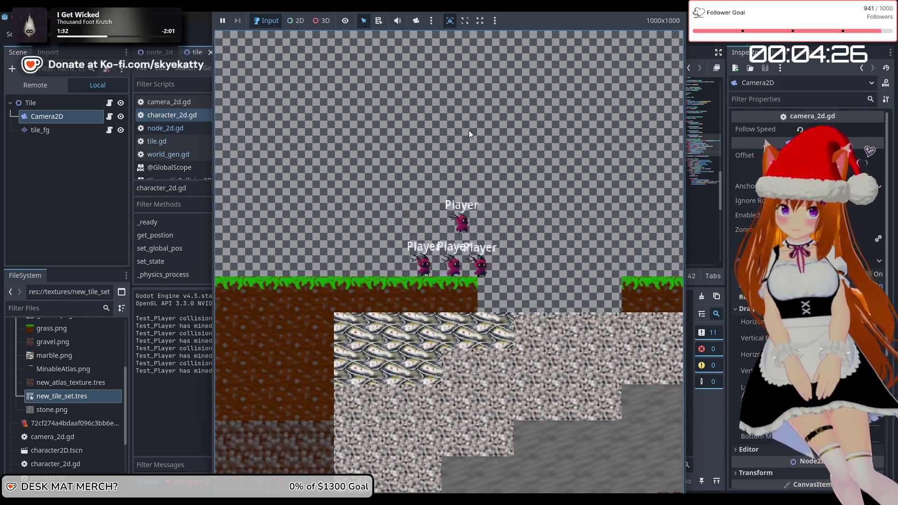
key(Right)
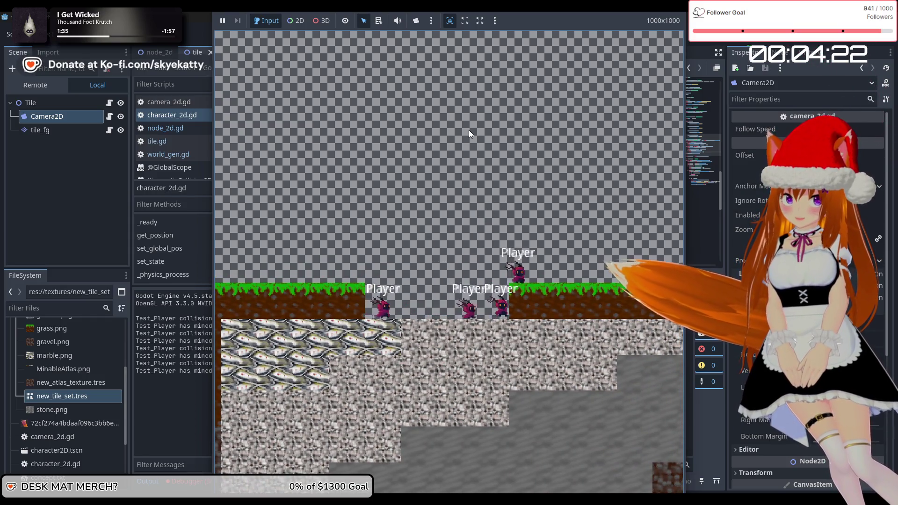
key(Right)
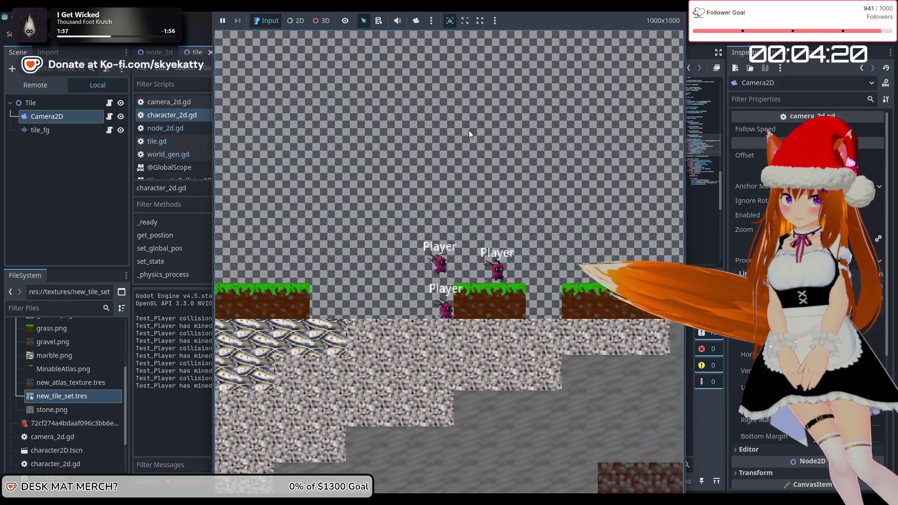
key(Right)
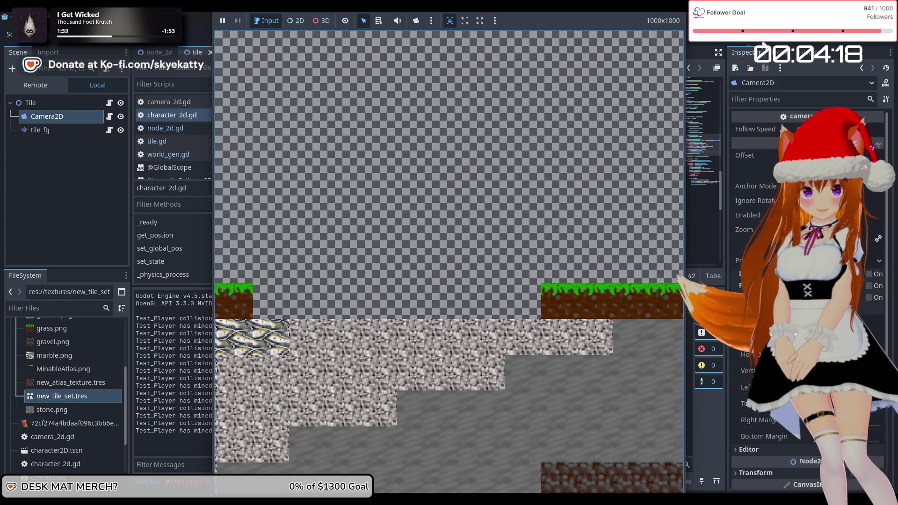
key(F8)
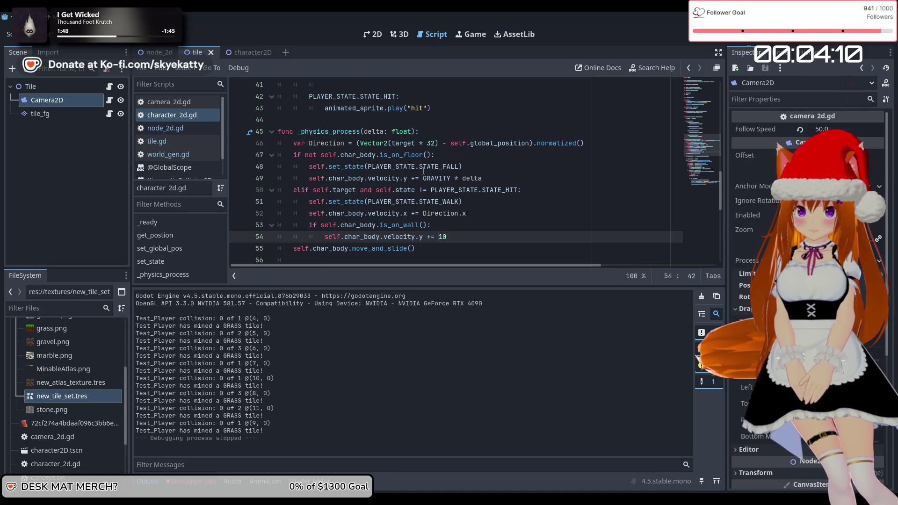
Step: Append 'and not self.char_body.is_on_wall_only()' to line 47's fall condition, using autocomplete
click(432, 155)
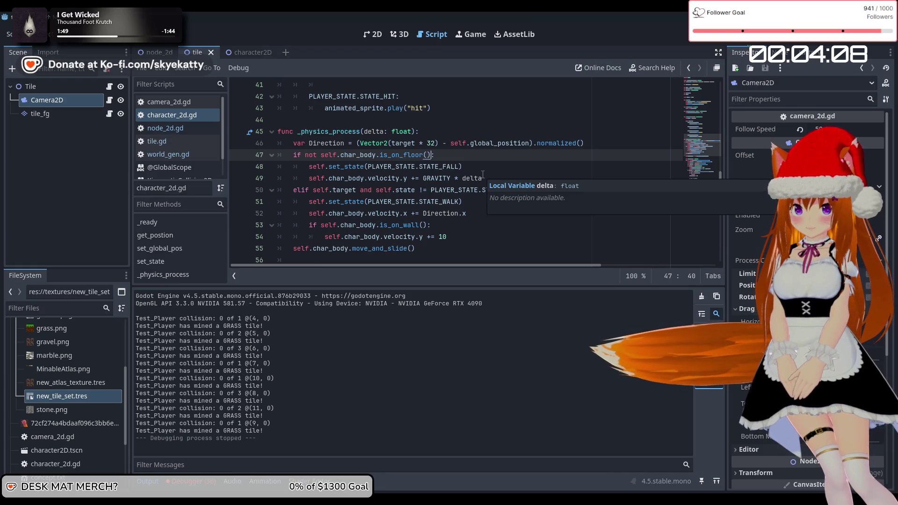
text(and)
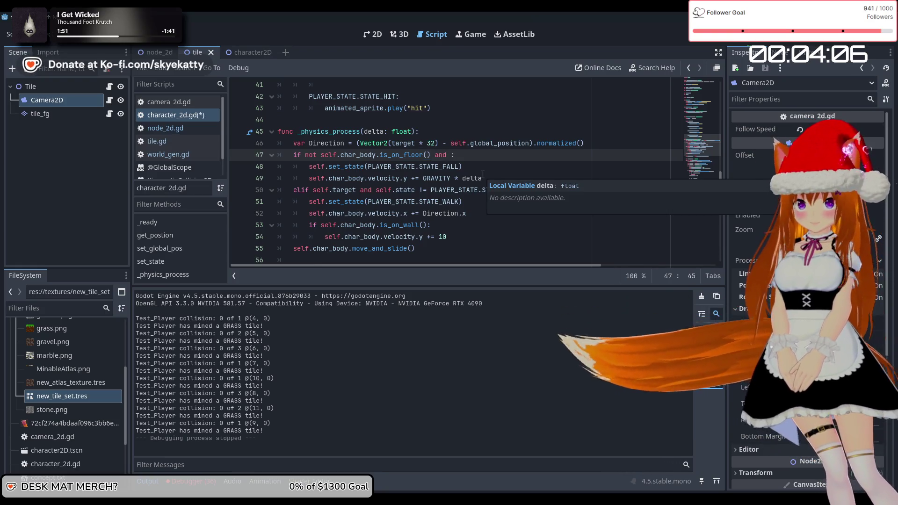
key(BackSpace)
key(BackSpace)
key(BackSpace)
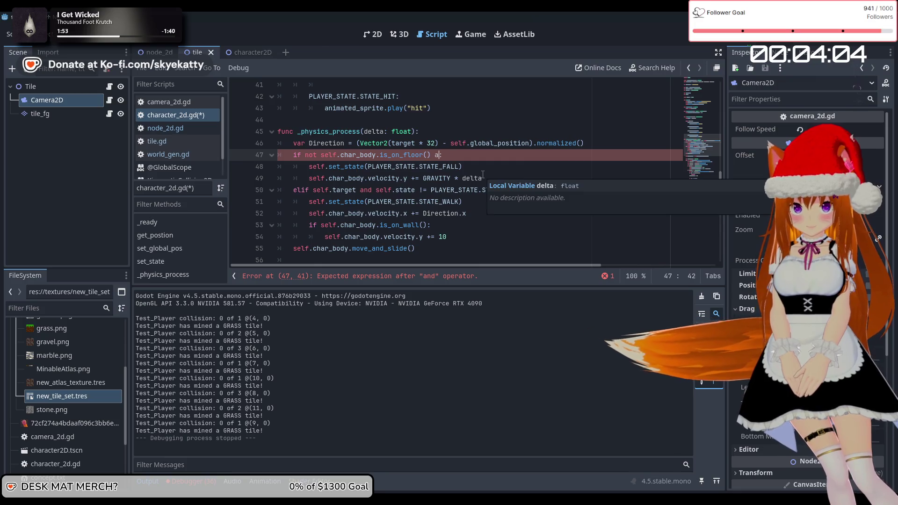
text(nd not self)
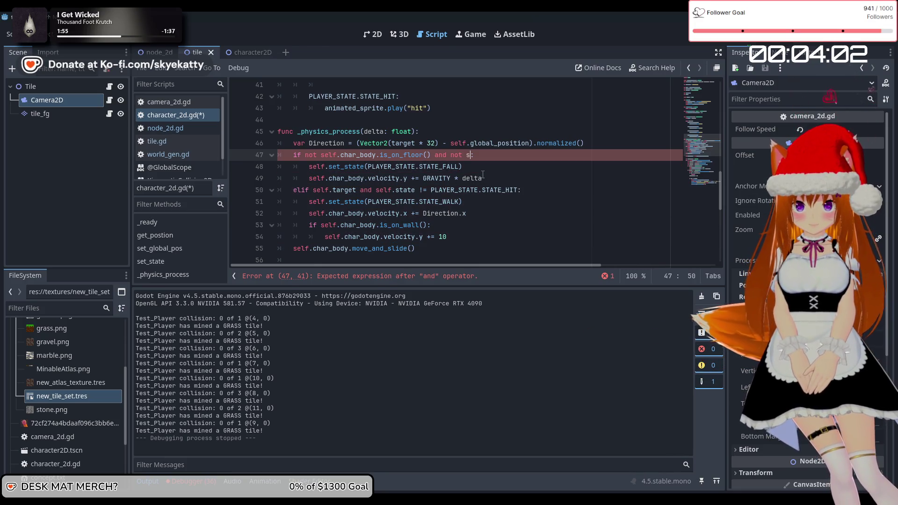
text(.chat)
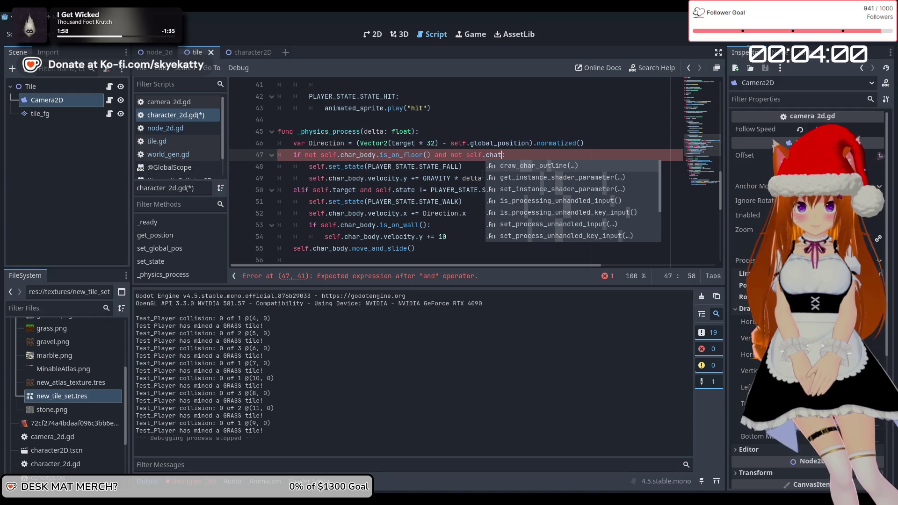
text(_body,)
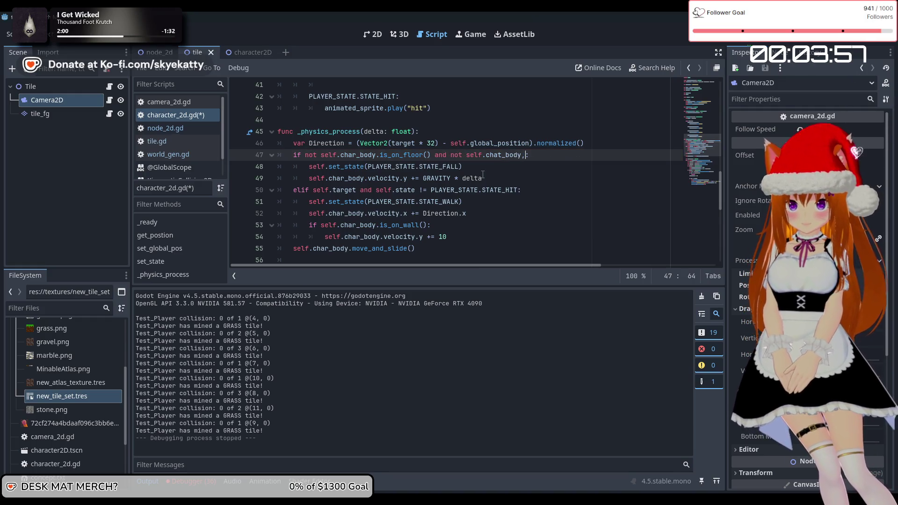
key(BackSpace)
text(.)
key(Escape)
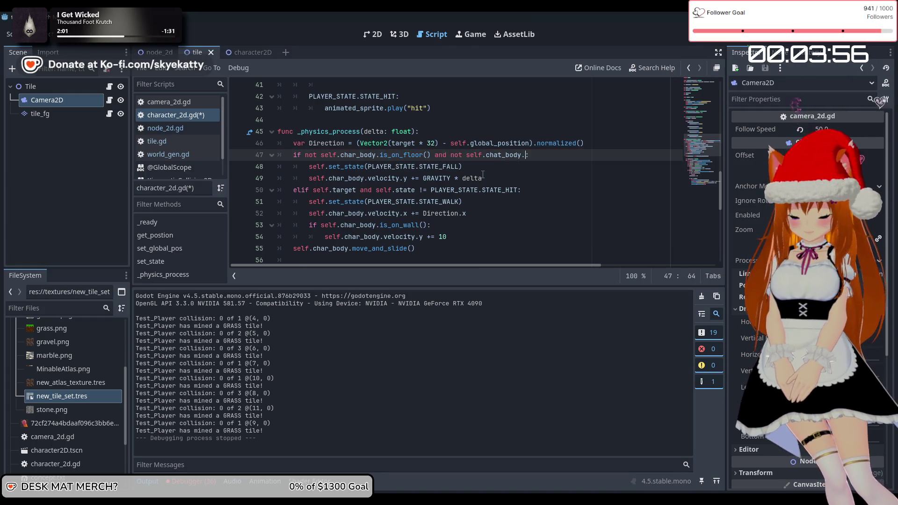
key(BackSpace)
text(is)
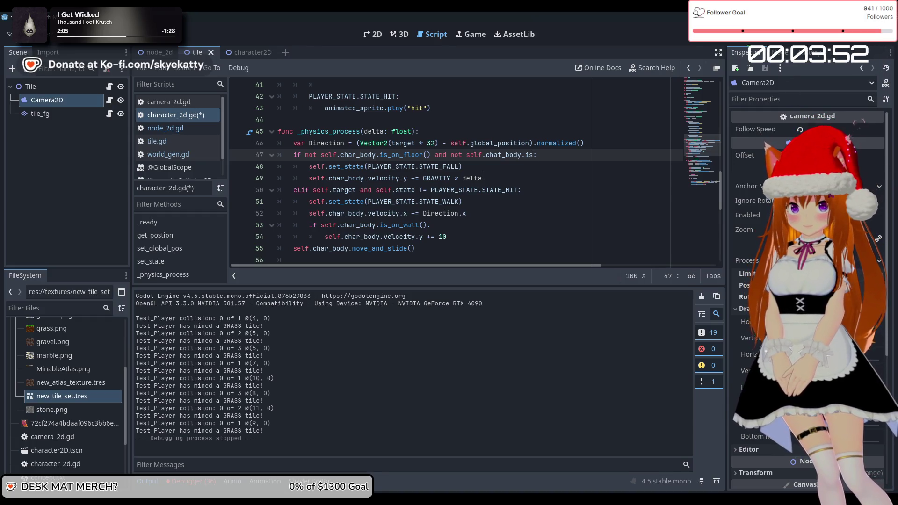
text(_o)
key(BackSpace)
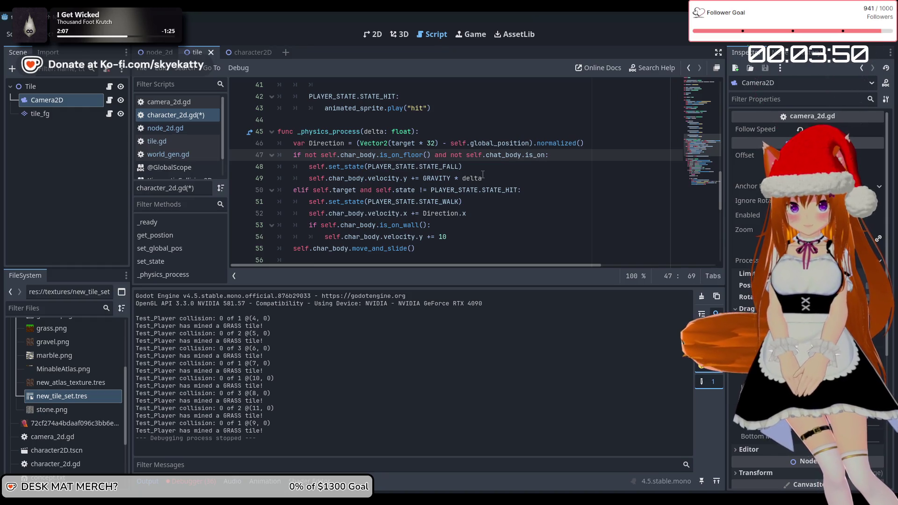
key(BackSpace)
key(BackSpace)
key(BackSpace)
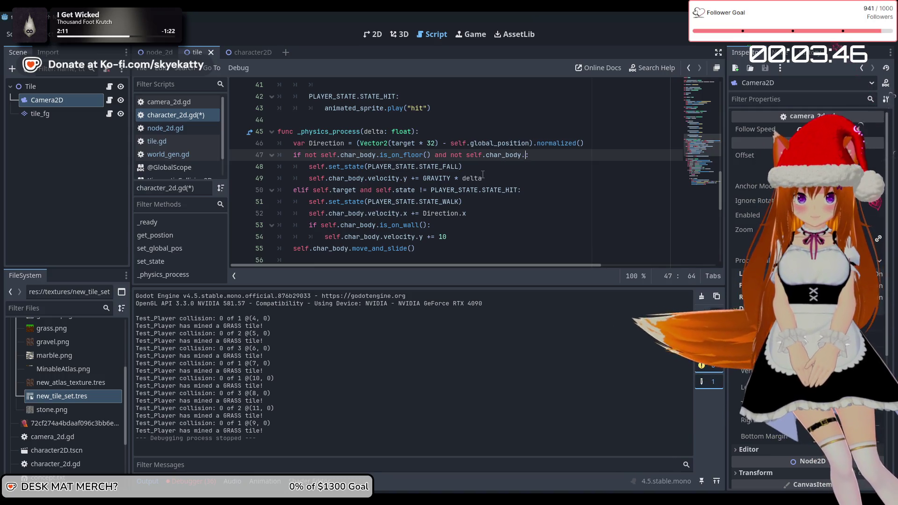
key(Escape)
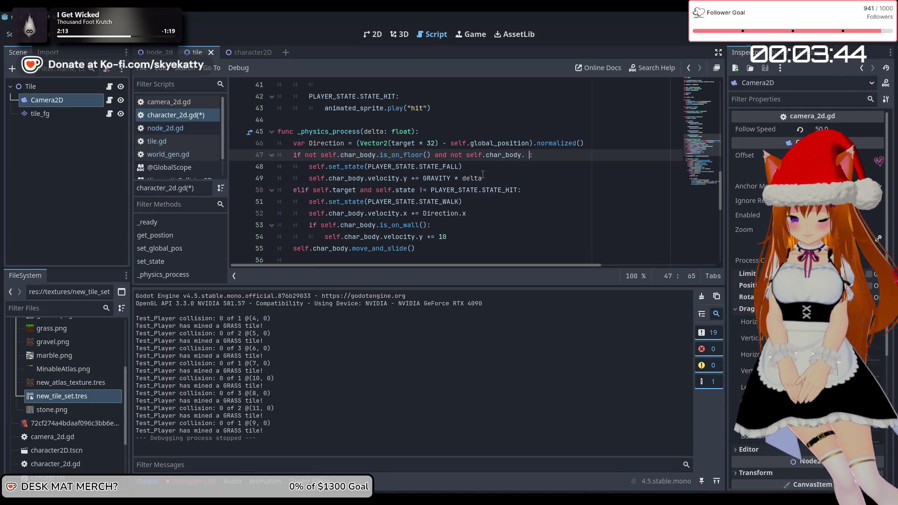
text(.is)
key(Down)
key(Down)
key(Down)
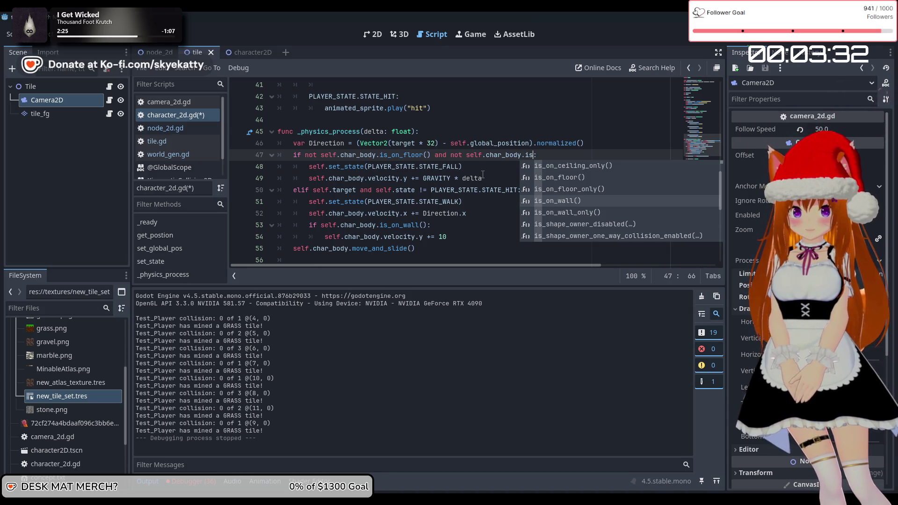
key(Down)
key(Return)
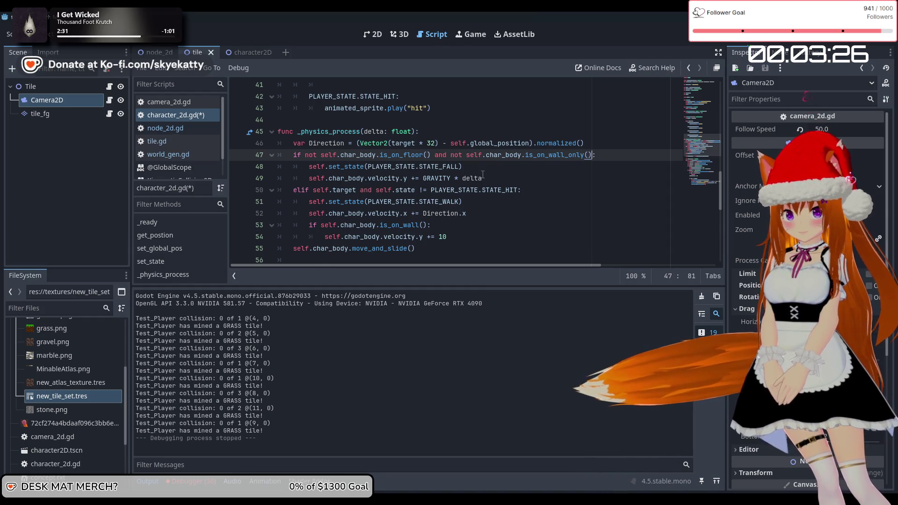
Step: Check the inserted is_on_wall_only() call, then relaunch the game to test it
mouse_move(482, 174)
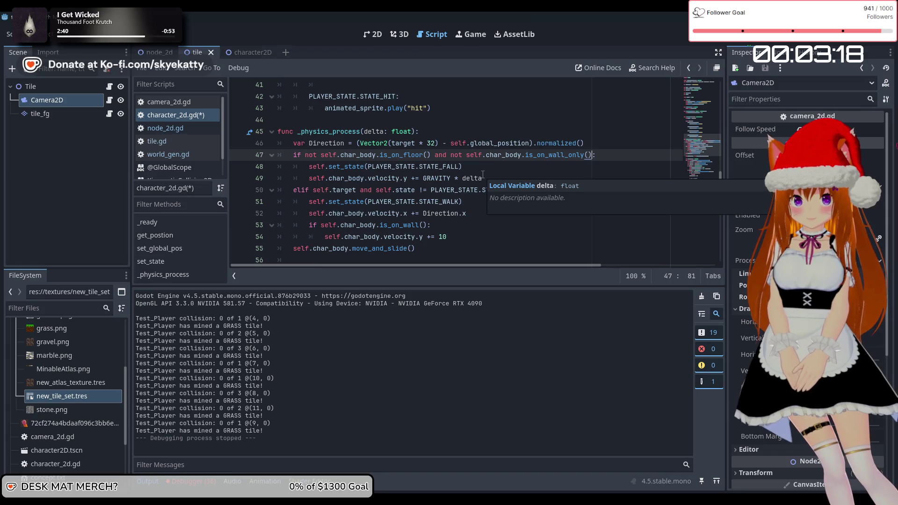
key(Up)
key(Up)
key(Down)
key(Down)
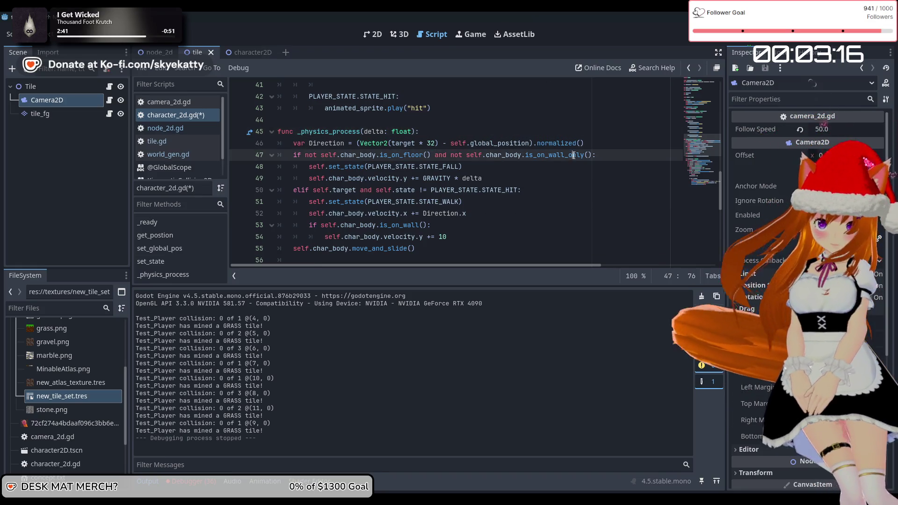
key(Left)
key(Left)
key(Left)
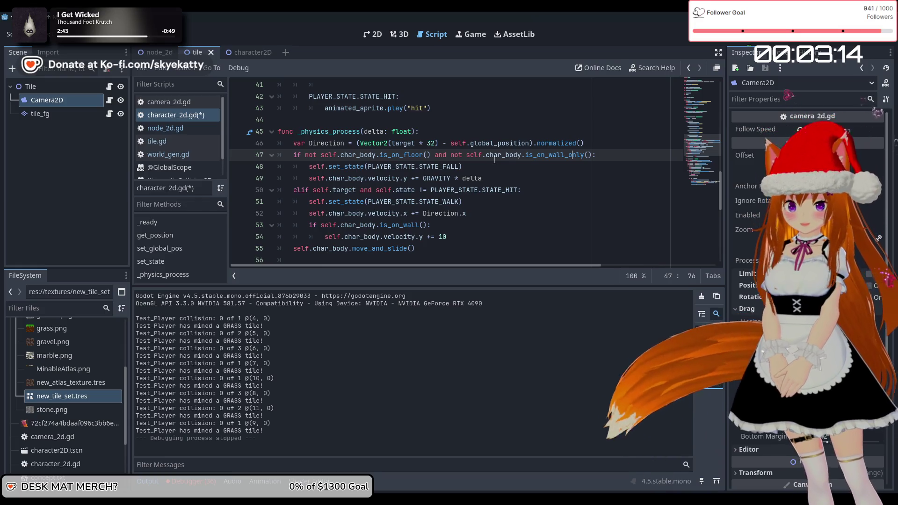
mouse_move(495, 159)
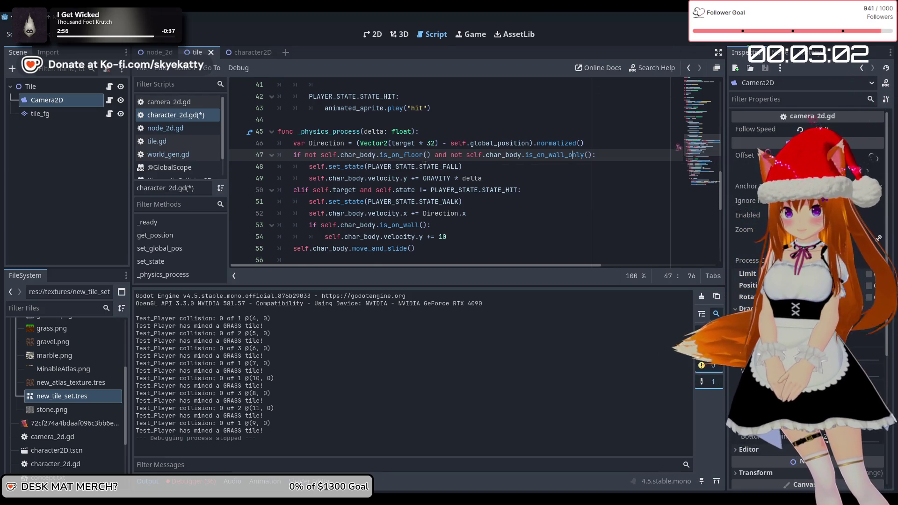
scroll(426, 163, down, 1)
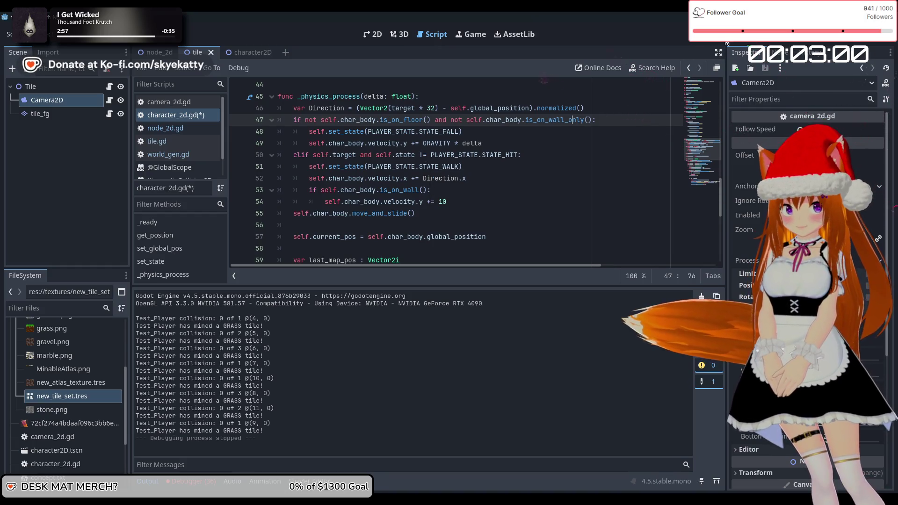
click(736, 34)
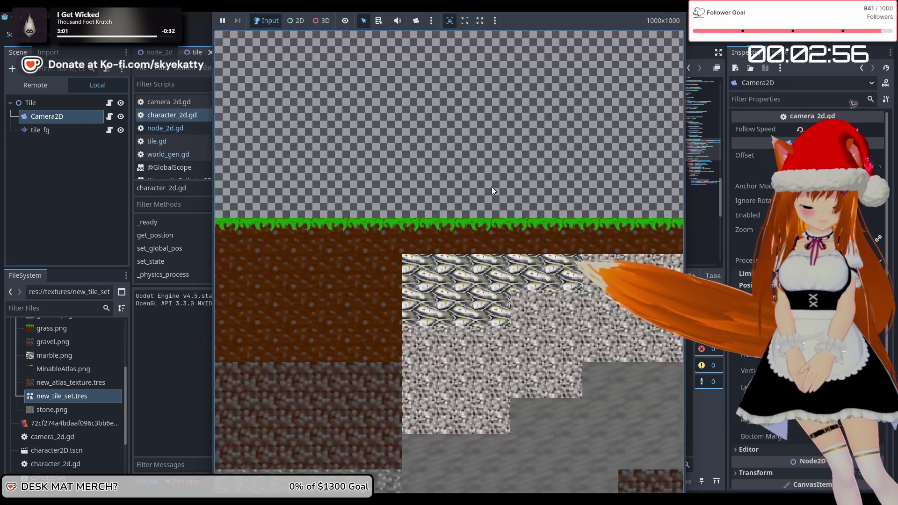
Step: Steer the player right into the grass gap and back left, then stop the game with F8
key(Right)
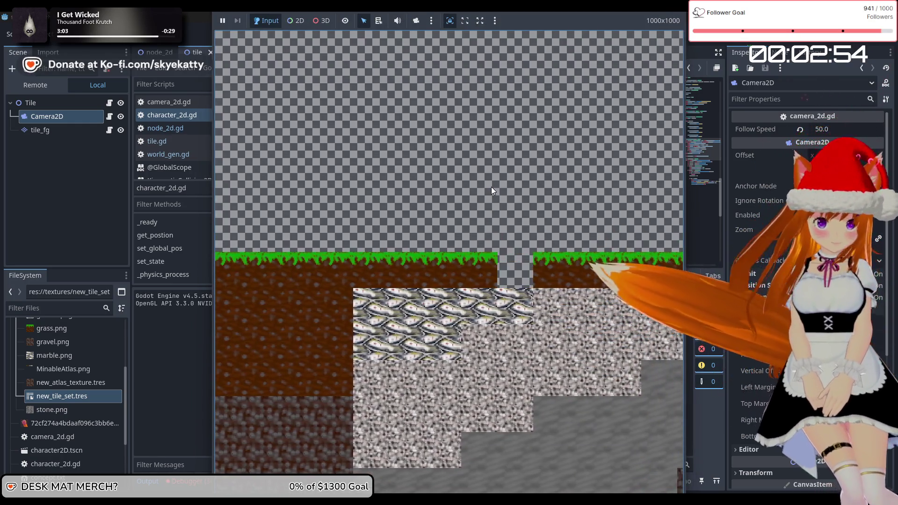
key(Right)
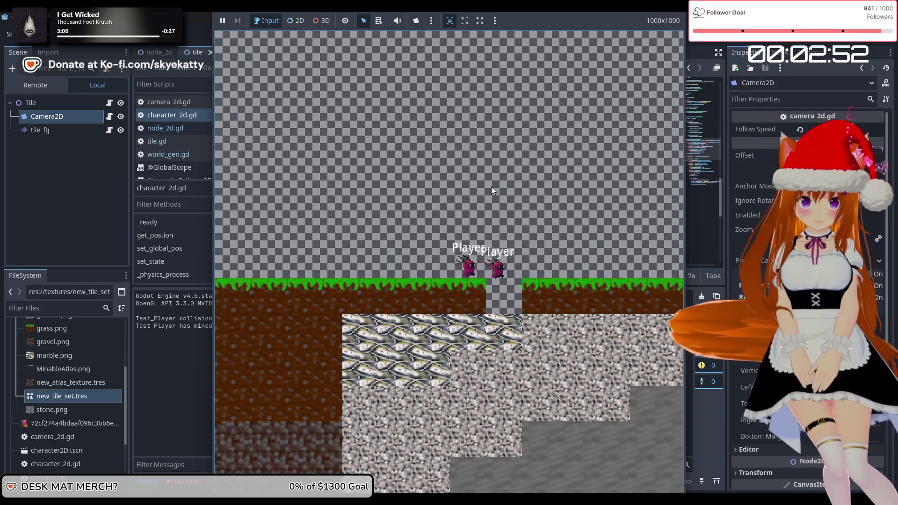
key(Left)
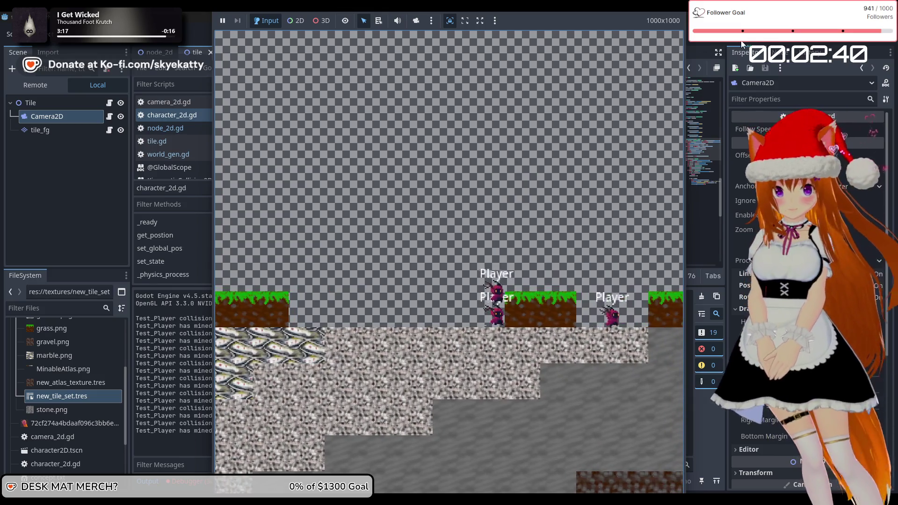
key(F8)
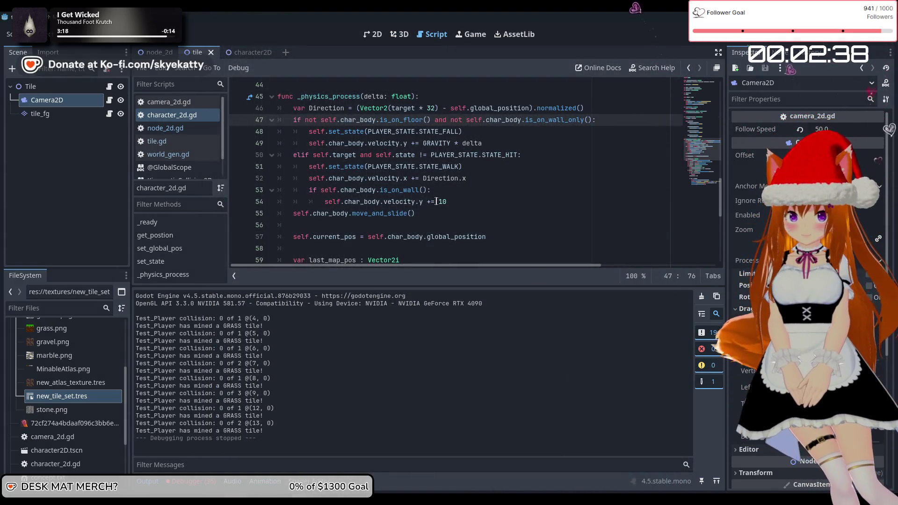
Step: Change line 54's upward velocity.y increment to -3 and relaunch the tile scene
click(438, 201)
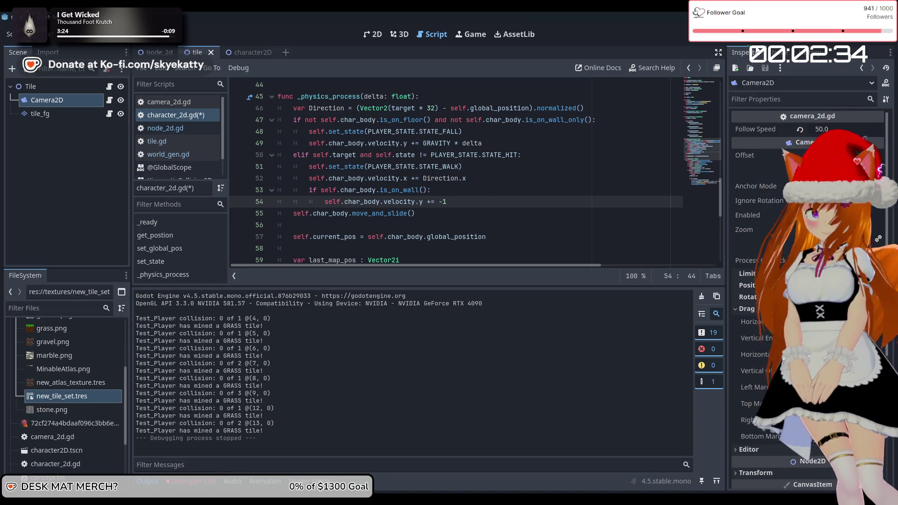
key(F5)
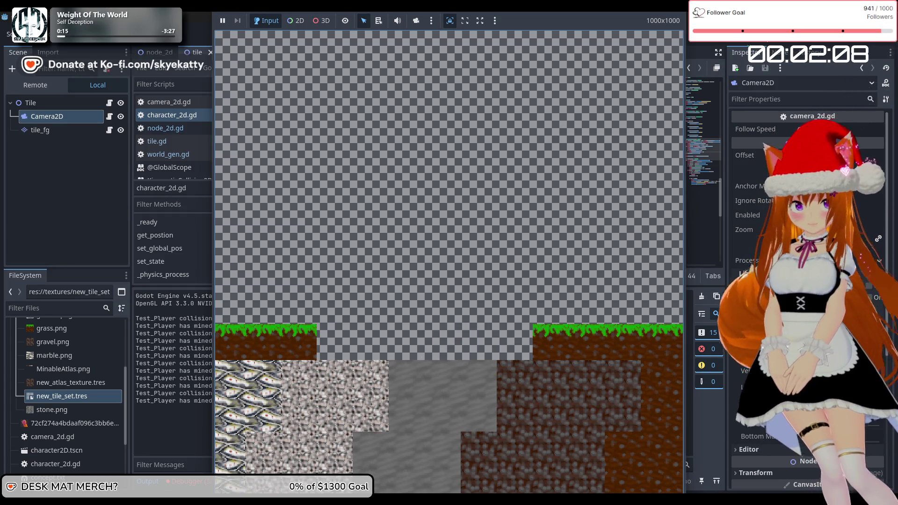
key(F8)
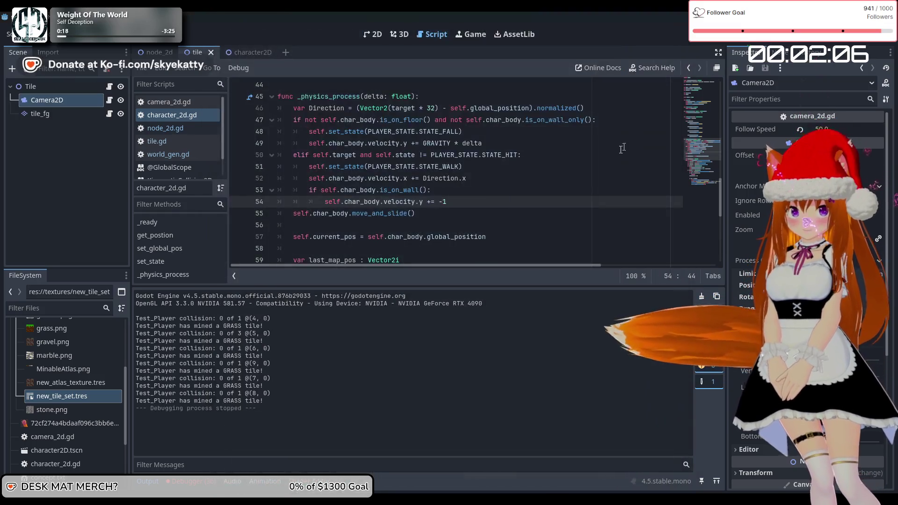
key(BackSpace)
text(3)
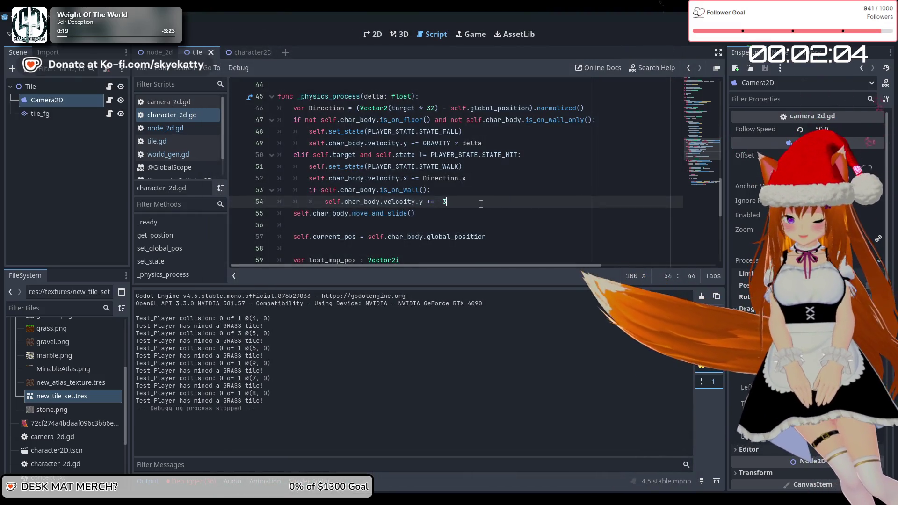
key(F5)
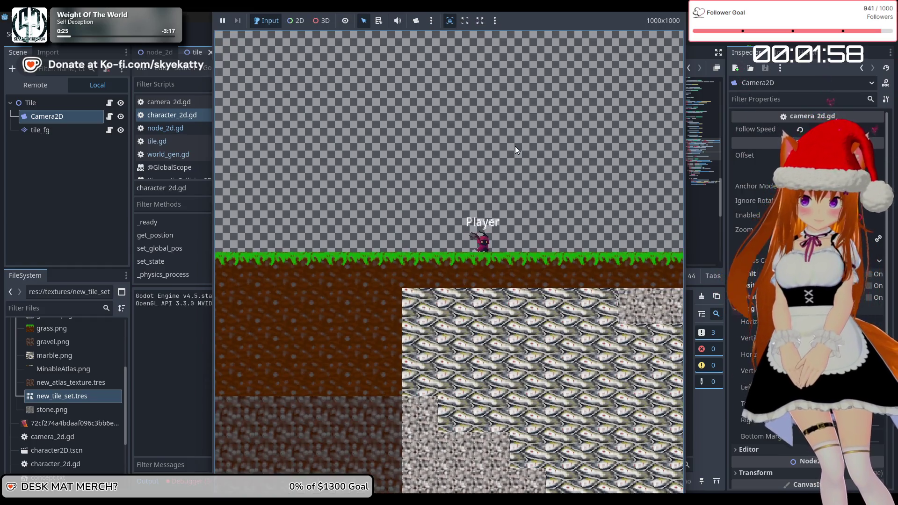
Step: Mine two grass tiles to widen the gap, move right with D to climb out, then stop
click(515, 146)
key(d)
click(515, 146)
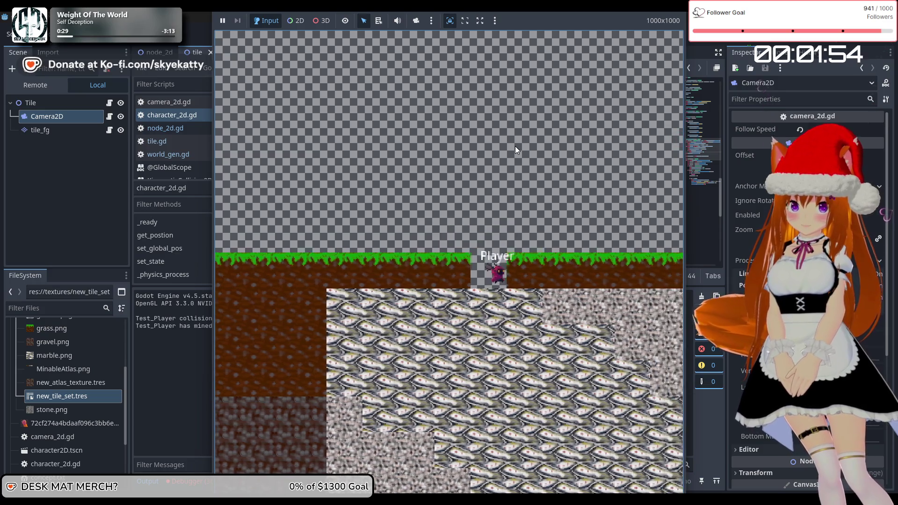
key(d)
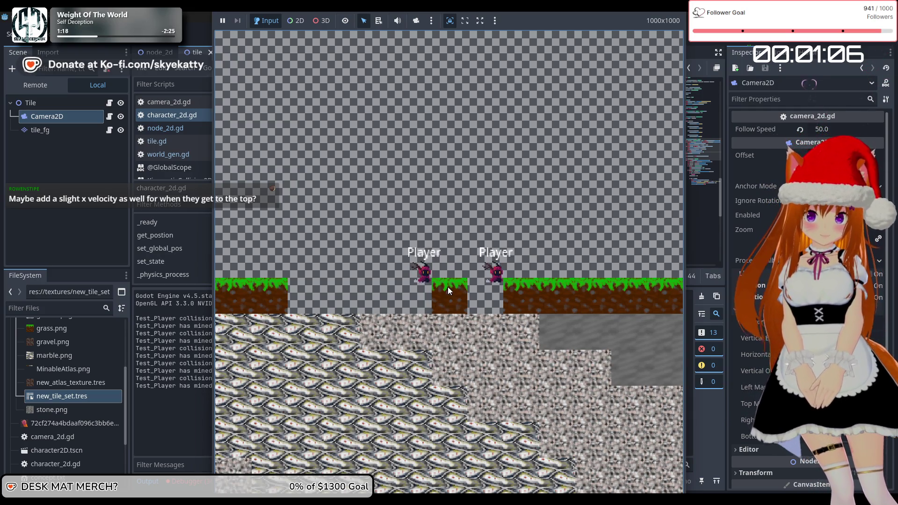
key(F8)
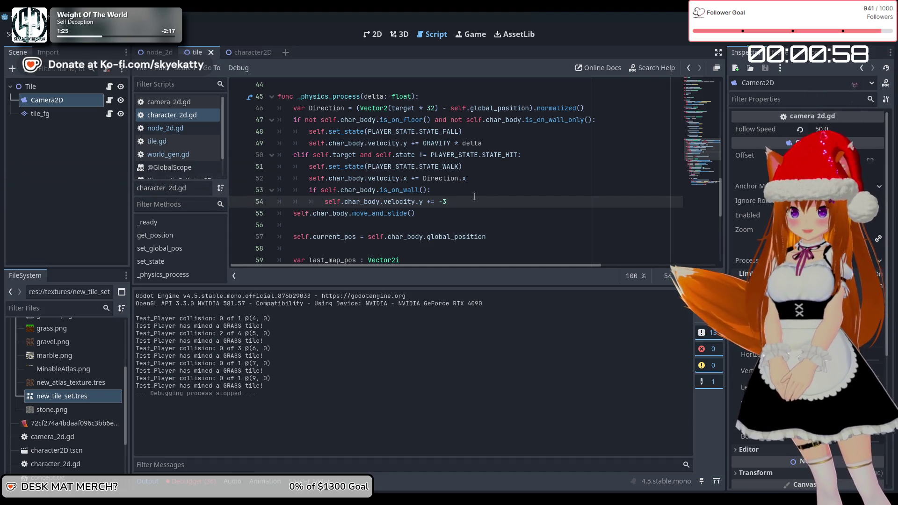
Step: Add a new line 53 under velocity.x += Direction.x beginning with self.char_body.velocity.x
click(423, 178)
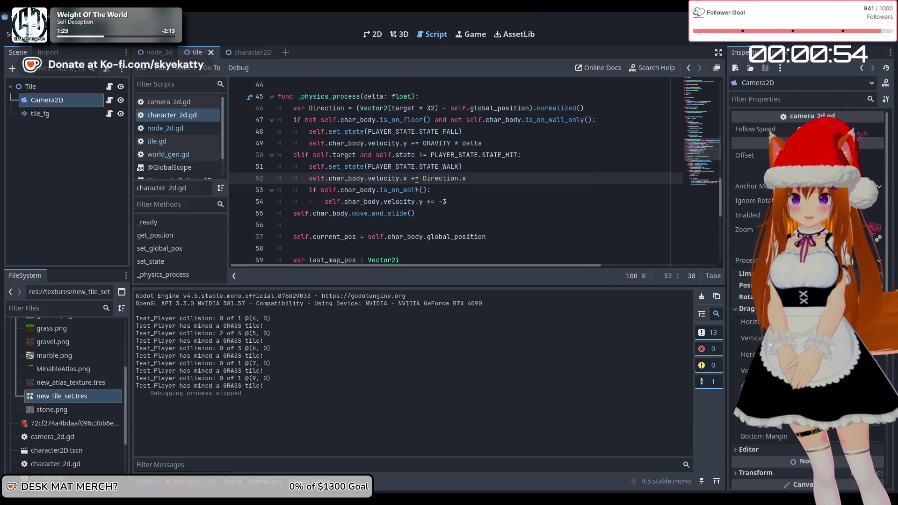
mouse_move(417, 187)
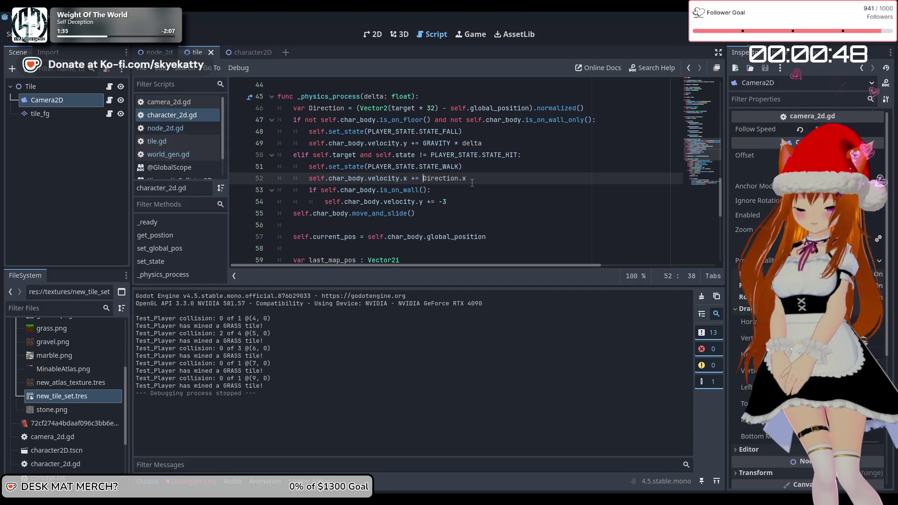
click(473, 182)
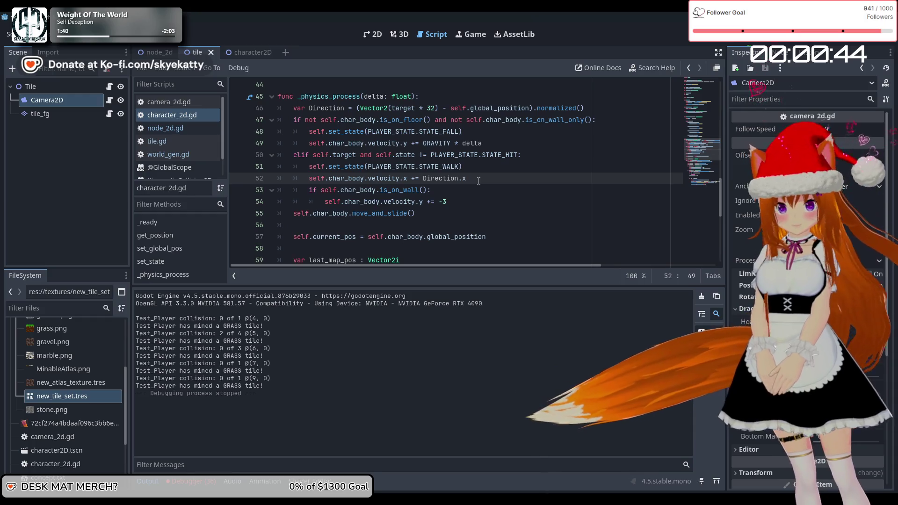
key(Return)
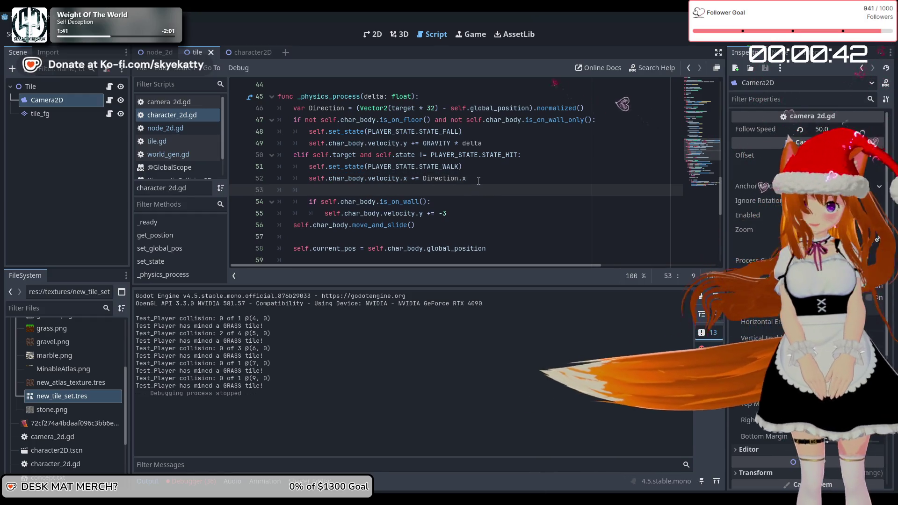
text(clamp)
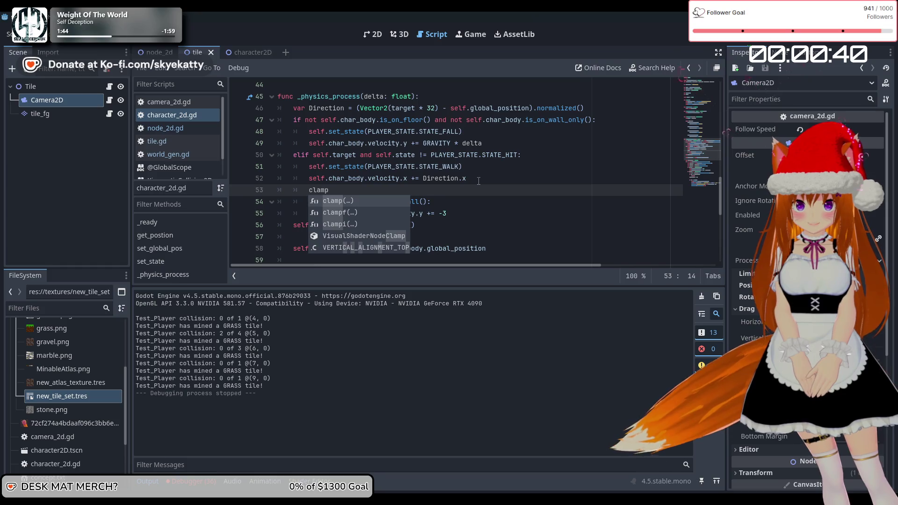
key(Return)
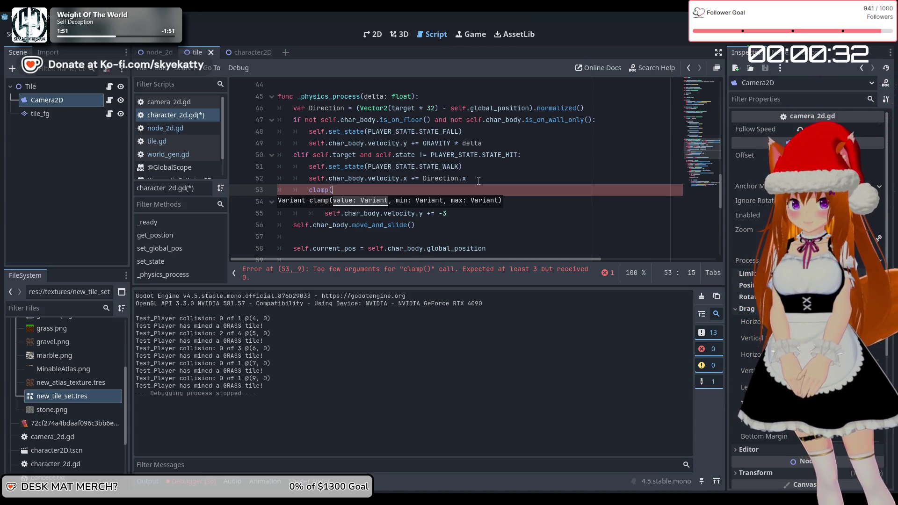
key(BackSpace)
key(BackSpace)
text(self)
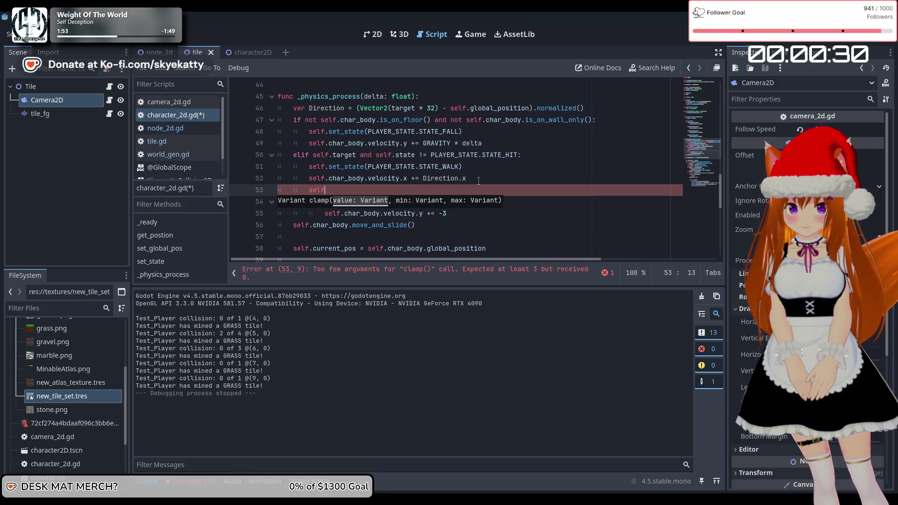
text(.cha)
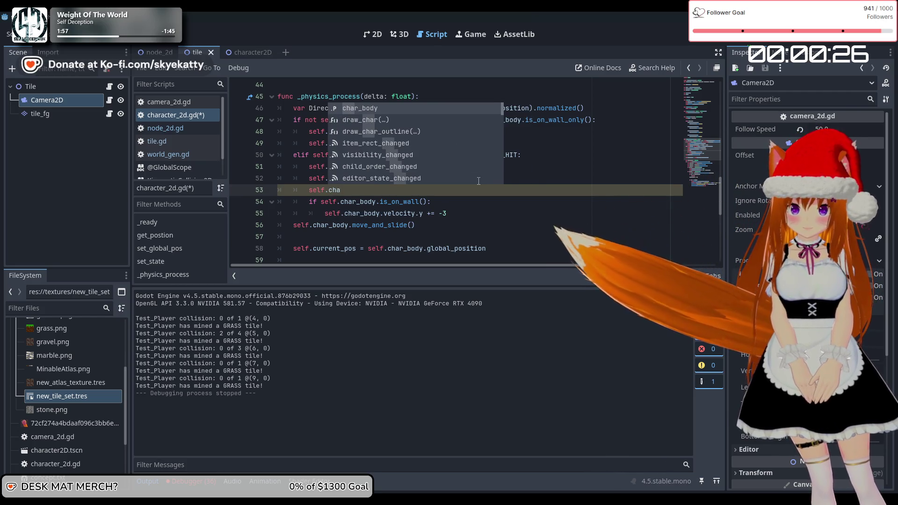
key(Return)
text(.vel)
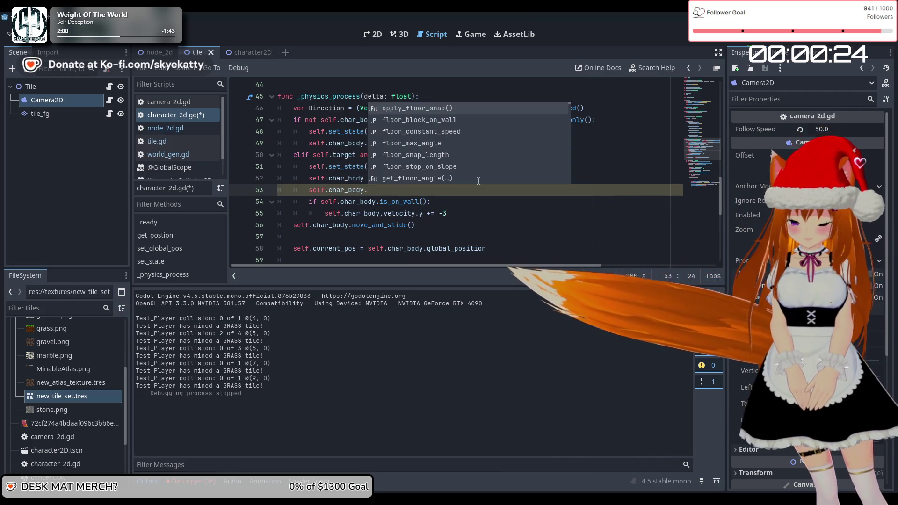
key(Return)
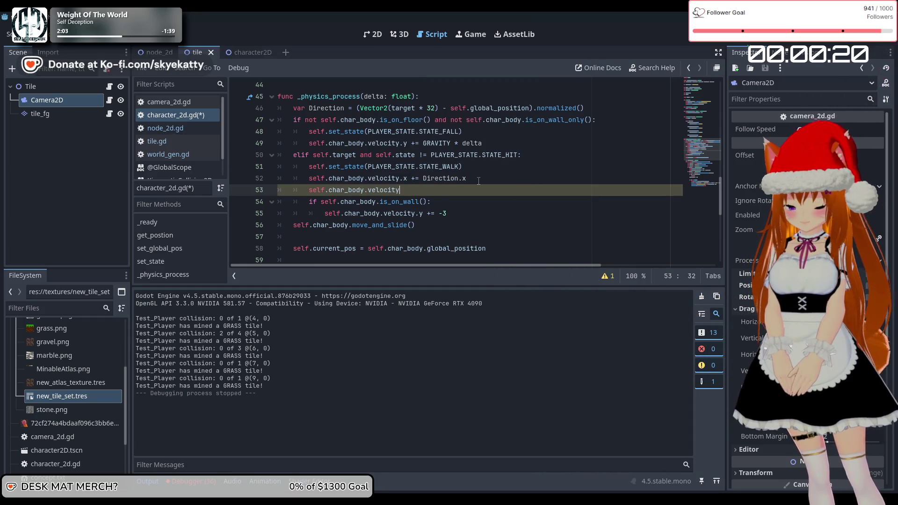
text(.x)
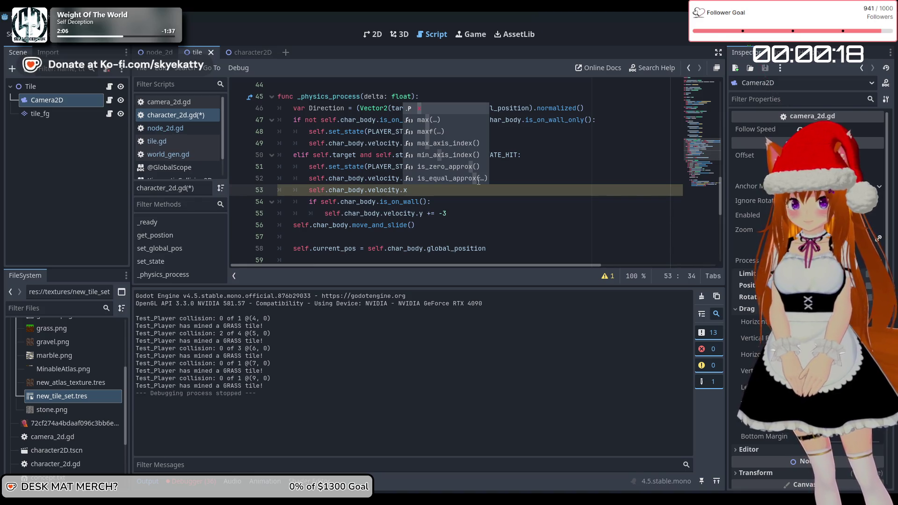
key(Left)
key(Left)
key(Left)
key(Down)
key(End)
key(Up)
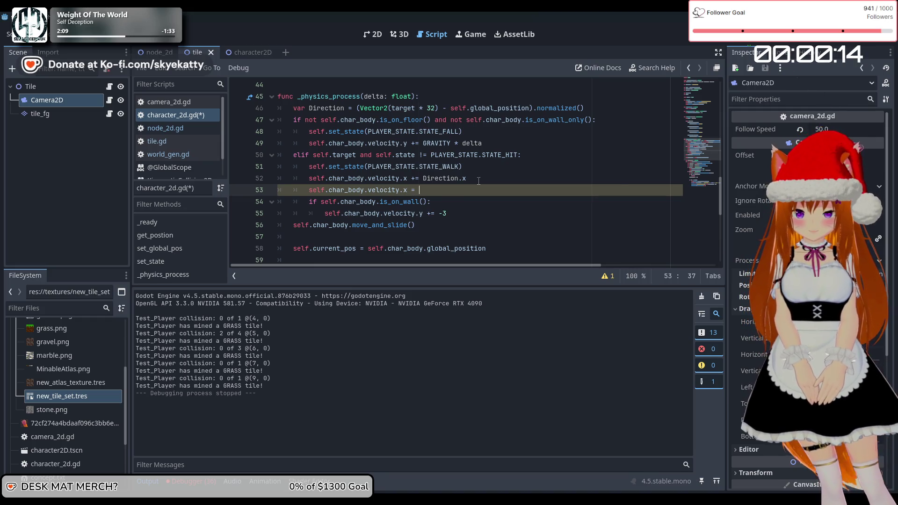
Step: Complete it as self.char_body.velocity.x = clamp(self.char_body.velocity.x, -30, 30)
text(clamp()
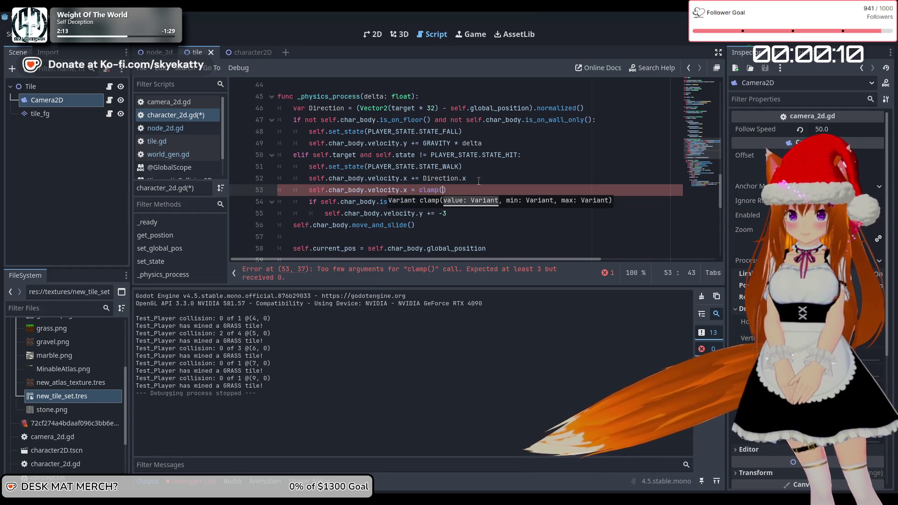
drag(407, 190, 310, 189)
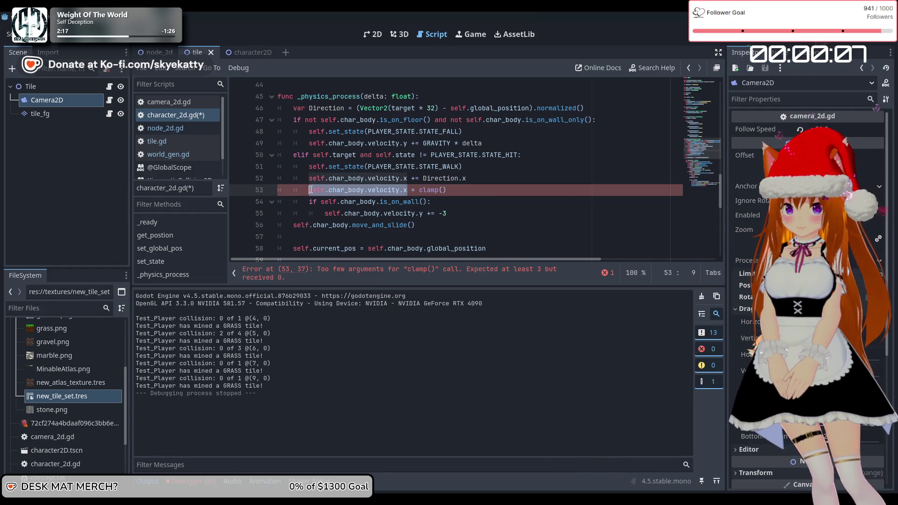
click(442, 190)
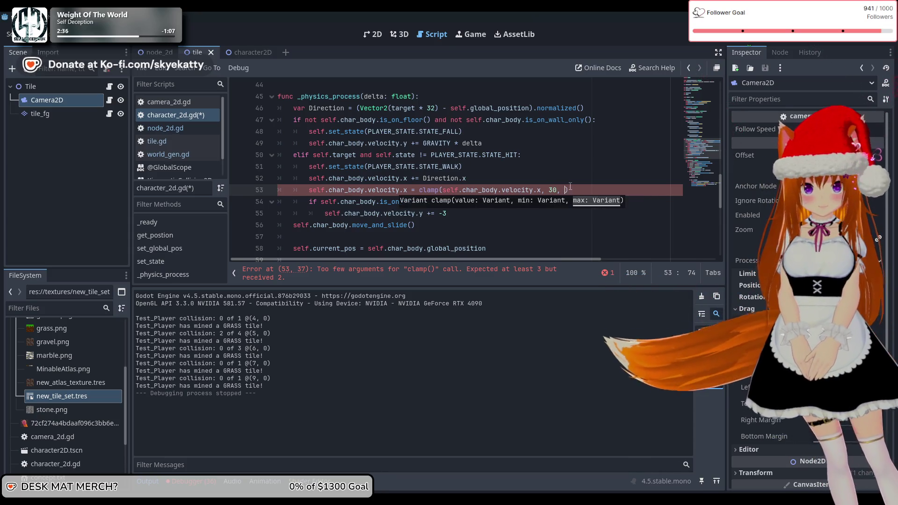
key(BackSpace)
key(BackSpace)
text(30)
click(483, 197)
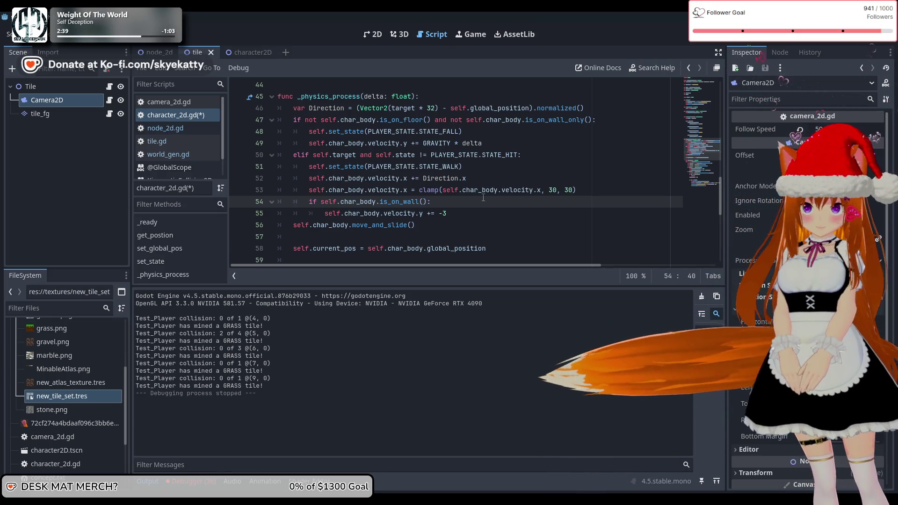
click(546, 189)
text(-)
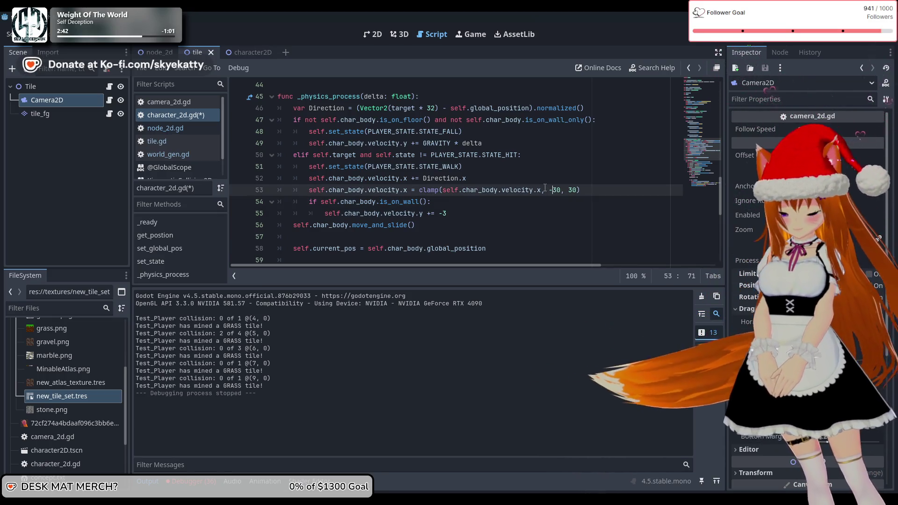
click(462, 214)
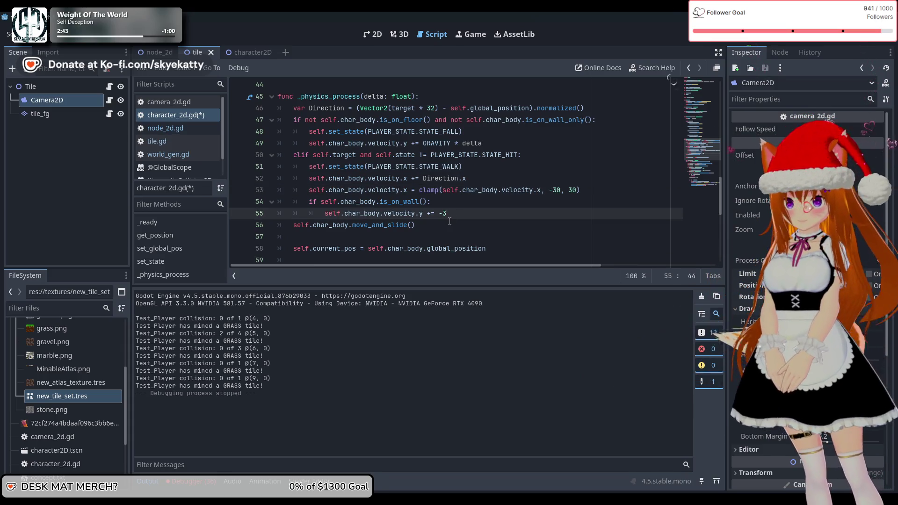
Step: Edit line 52 to read velocity.x += 9 * Direction.x
scroll(440, 215, down, 1)
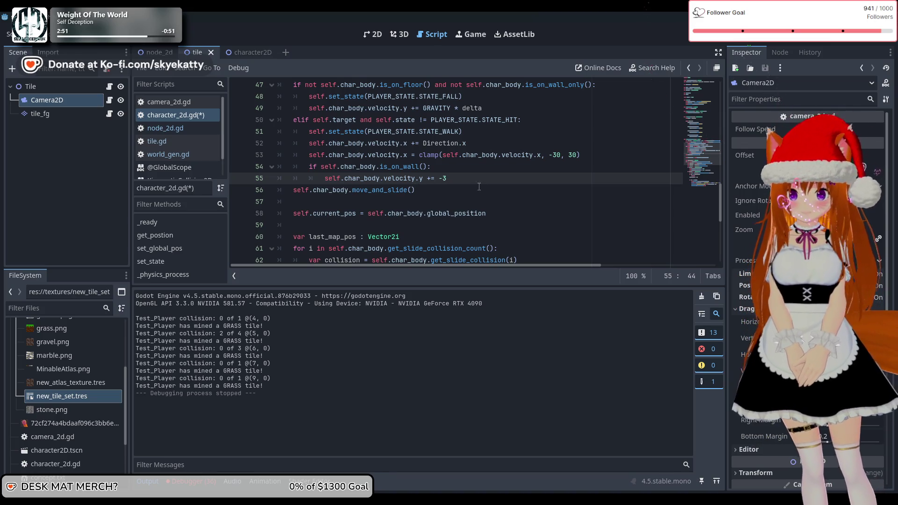
scroll(479, 186, up, 1)
scroll(478, 185, down, 1)
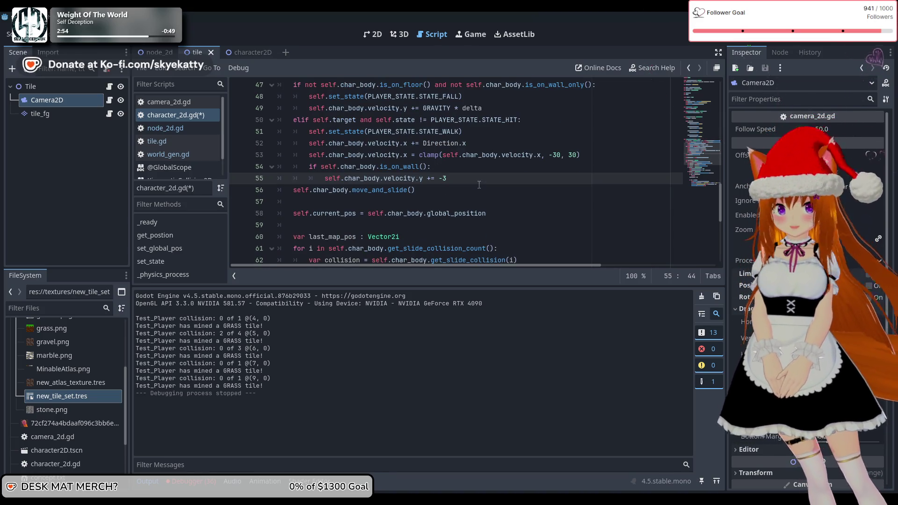
click(426, 143)
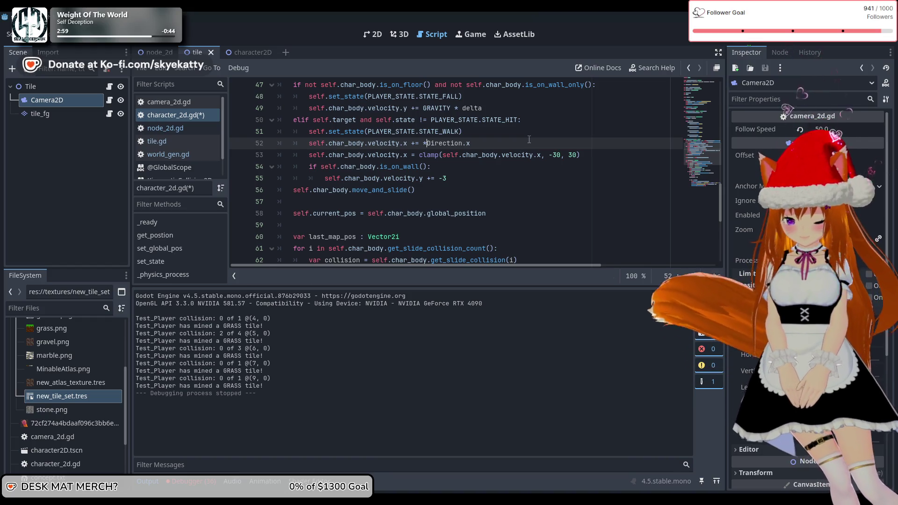
key(BackSpace)
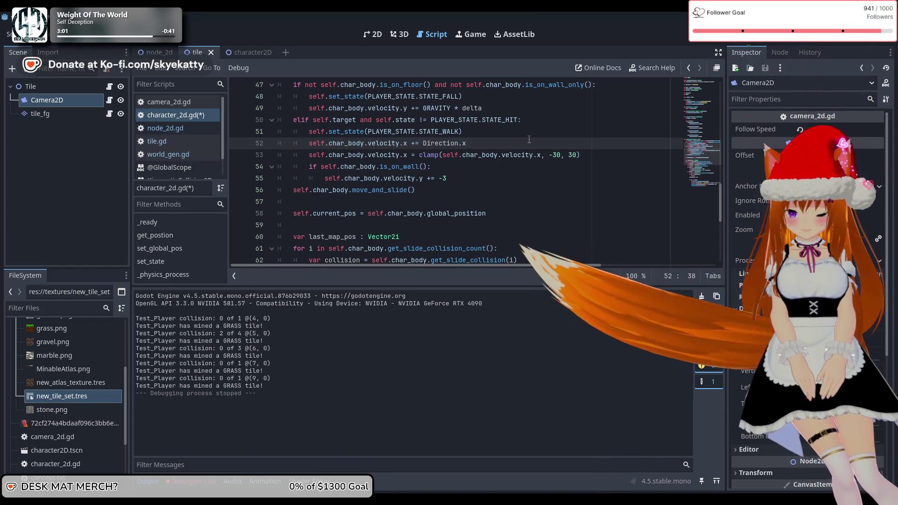
text(5 *)
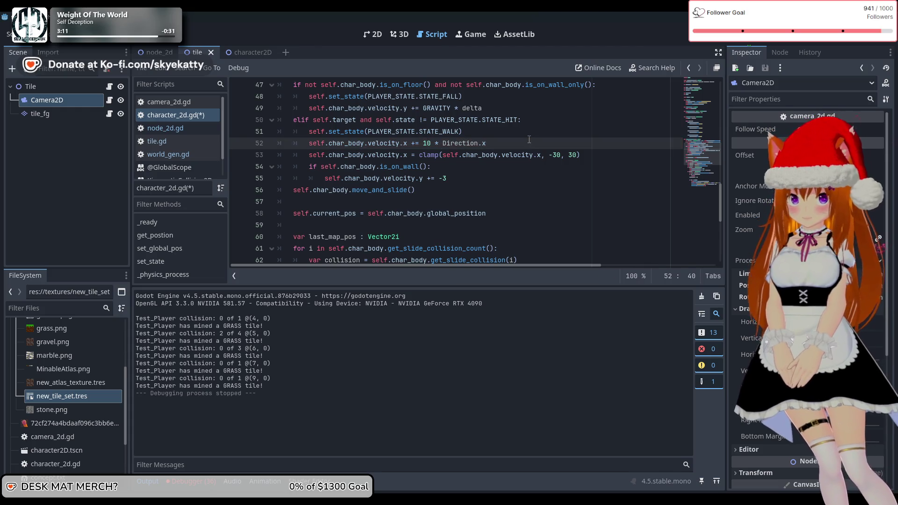
key(Down)
key(Down)
key(Down)
key(Left)
key(Left)
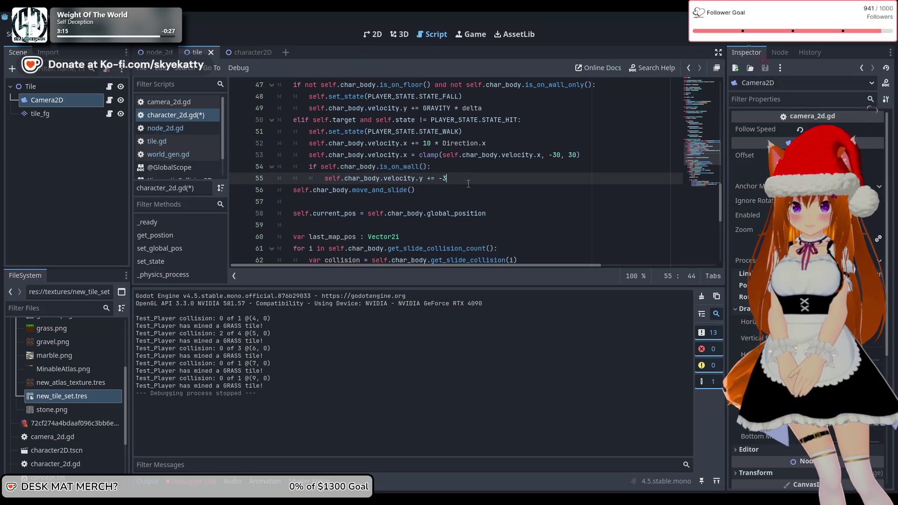
click(430, 144)
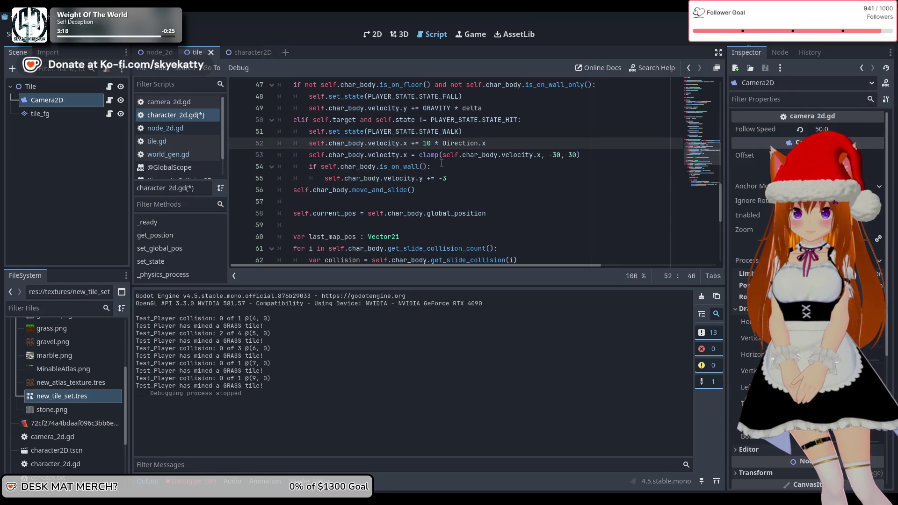
click(465, 180)
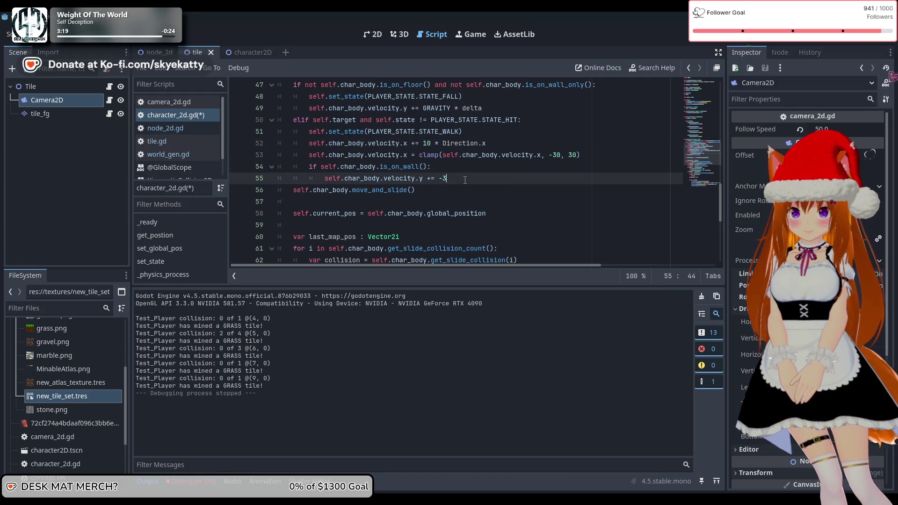
click(431, 143)
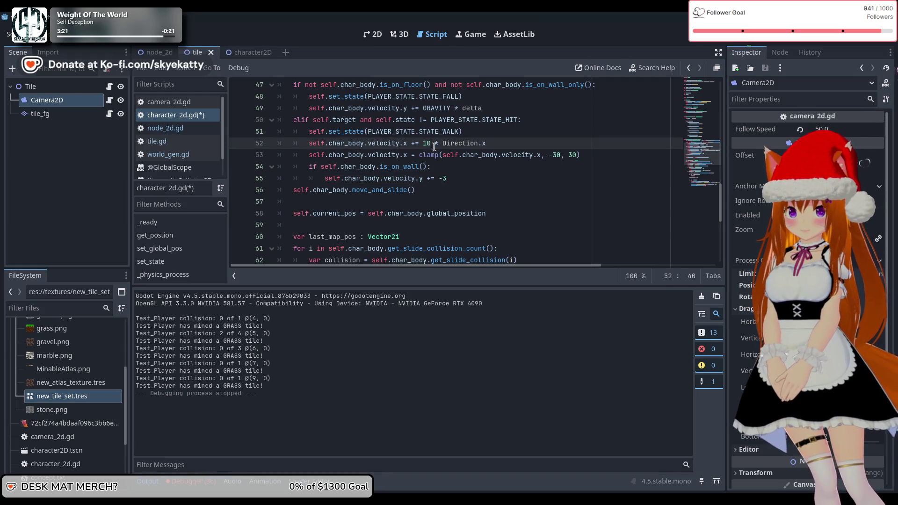
key(BackSpace)
key(BackSpace)
text(9)
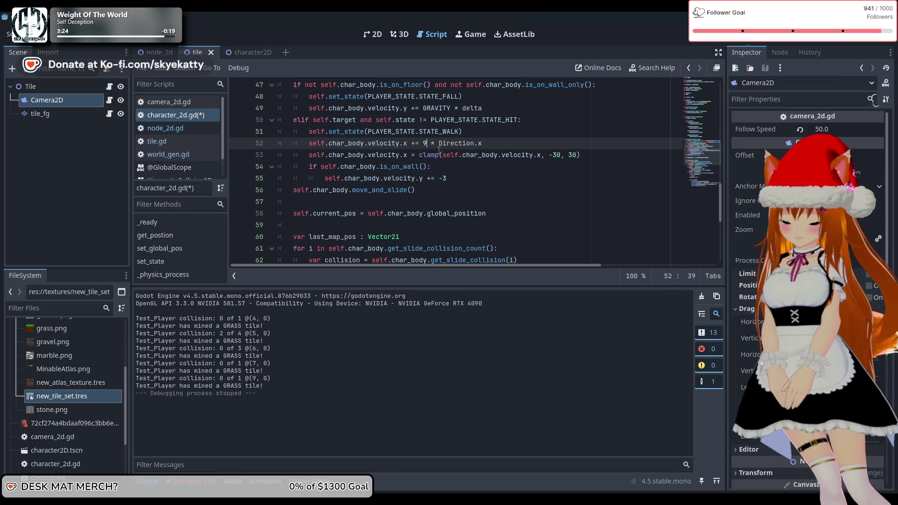
Step: Change line 55's wall-climb increment from -3 to -9 and add an empty line below
click(467, 179)
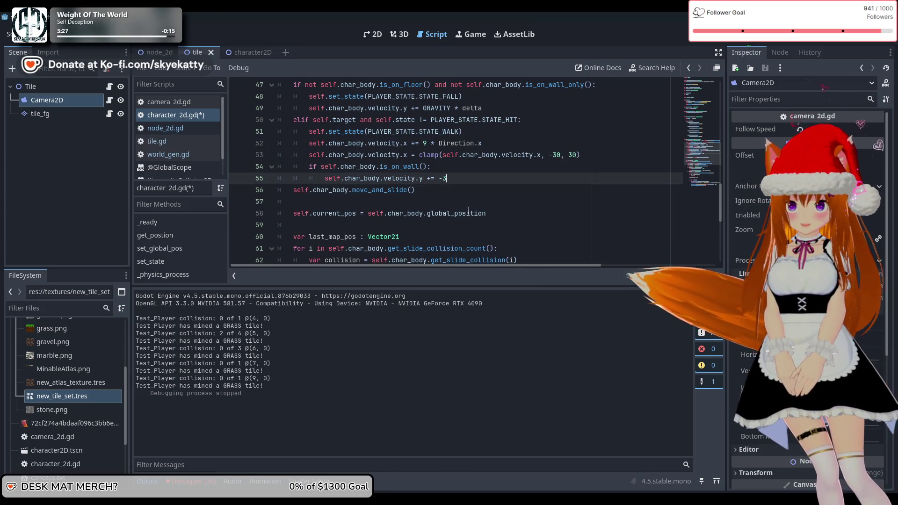
scroll(468, 209, down, 1)
scroll(471, 186, up, 1)
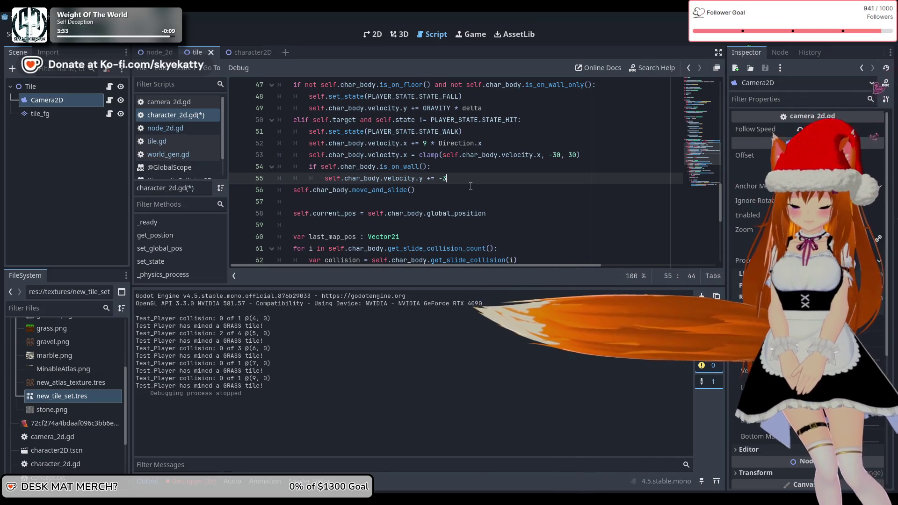
key(BackSpace)
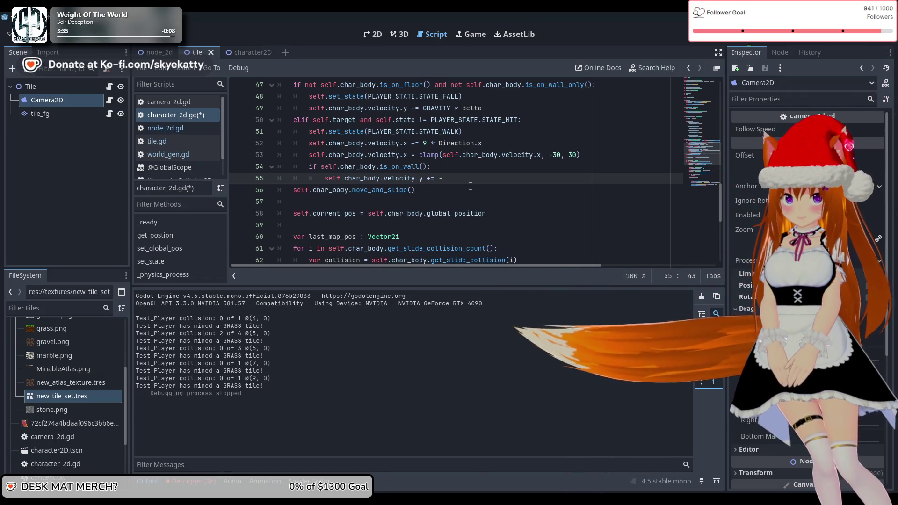
text(9)
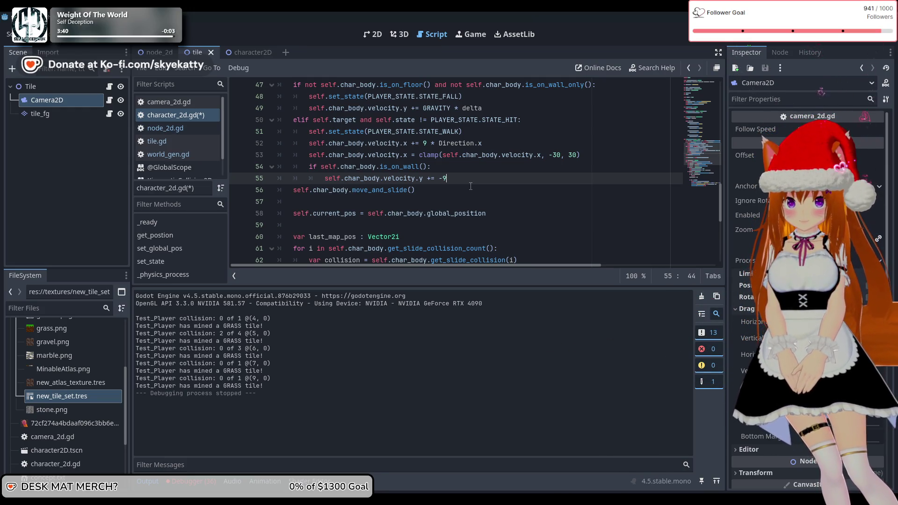
key(Return)
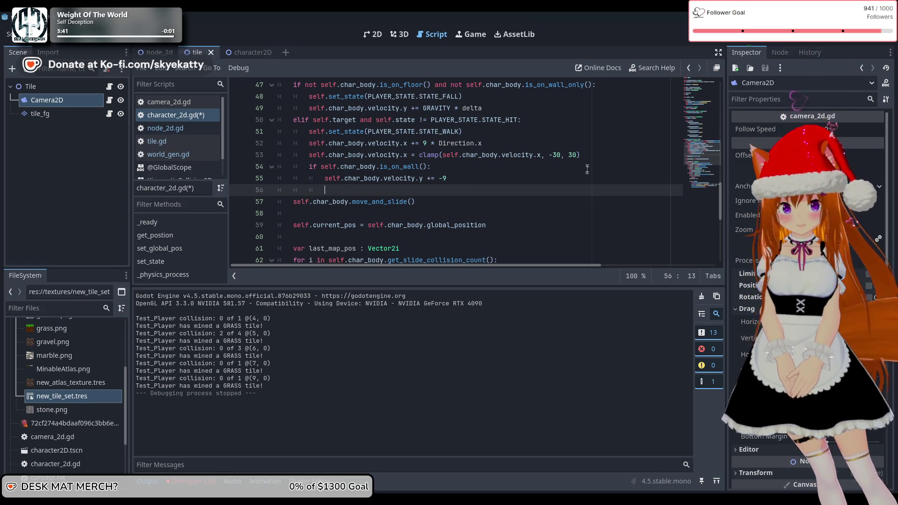
Step: Reuse the clamp line in the on-wall branch to clamp velocity.y between -30 and 30, then run the project
click(585, 156)
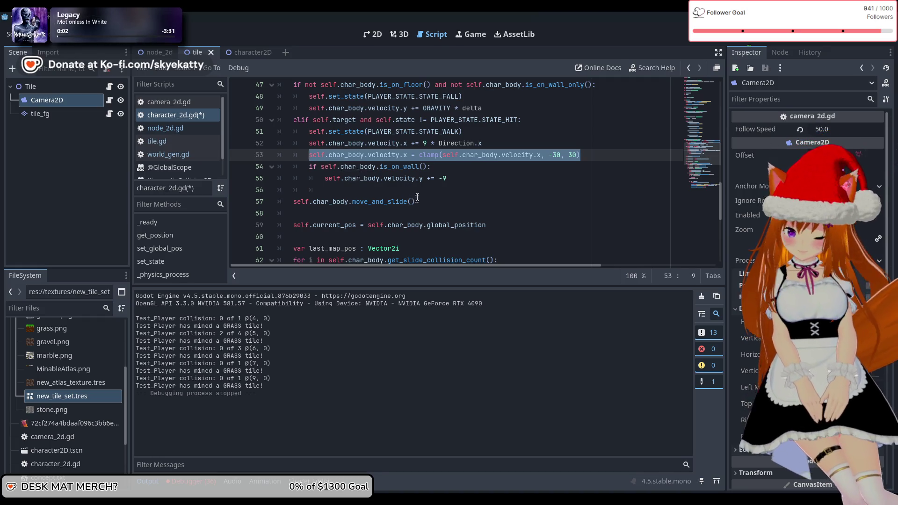
click(437, 193)
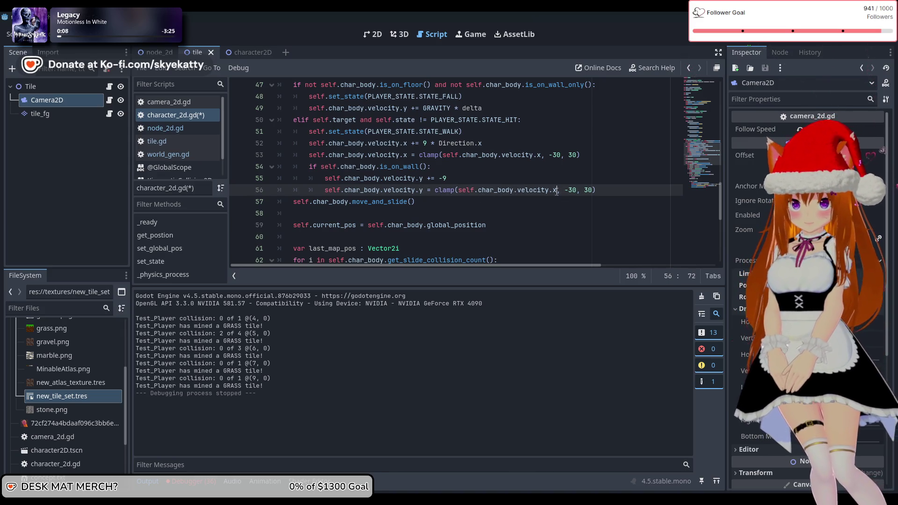
text(y)
click(565, 214)
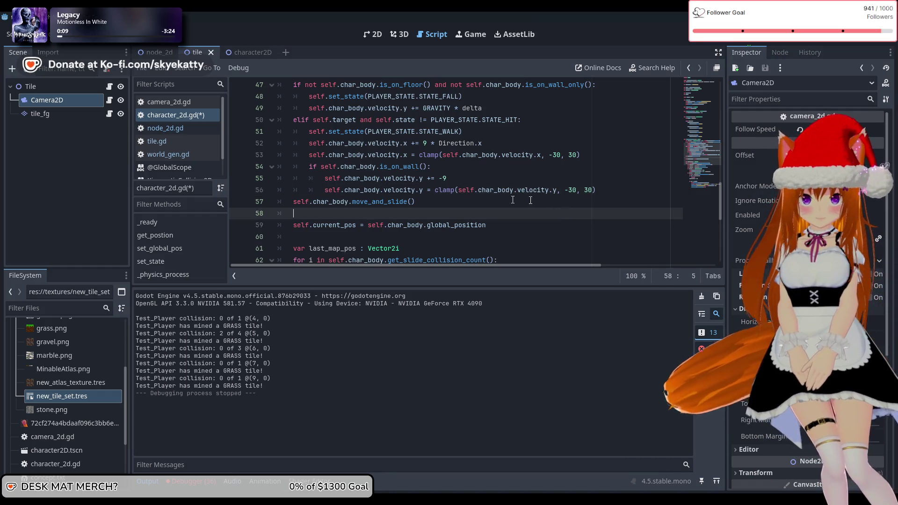
click(723, 46)
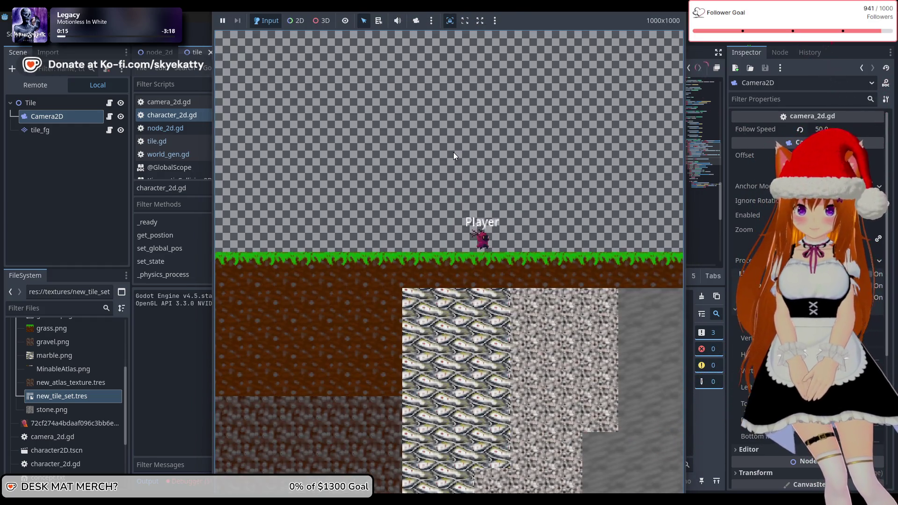
Step: Move the player left and right to mine down through grass, gravel and dirt, then stop with F8
key(Right)
key(Left)
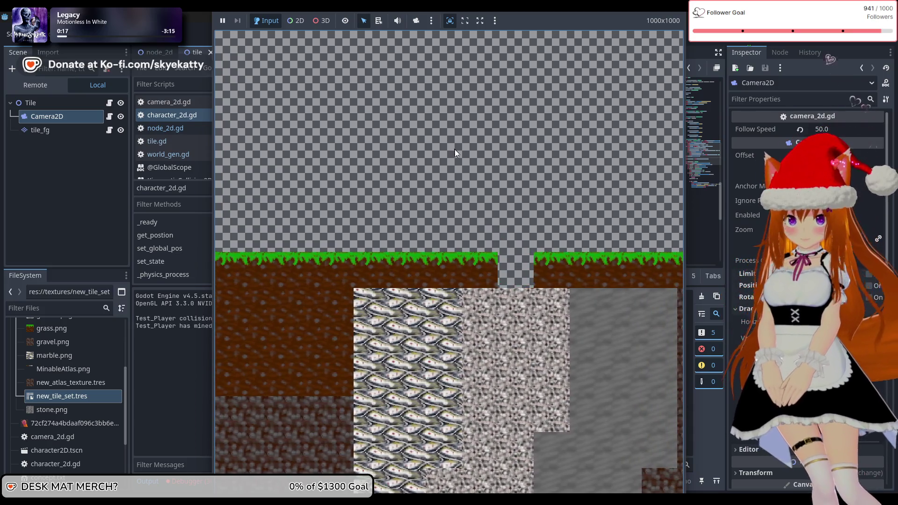
key(Right)
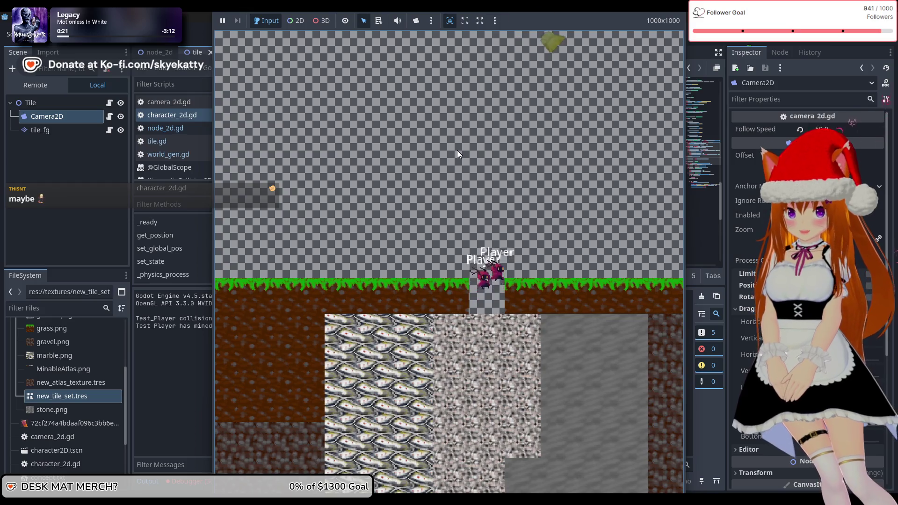
key(Left)
key(Right)
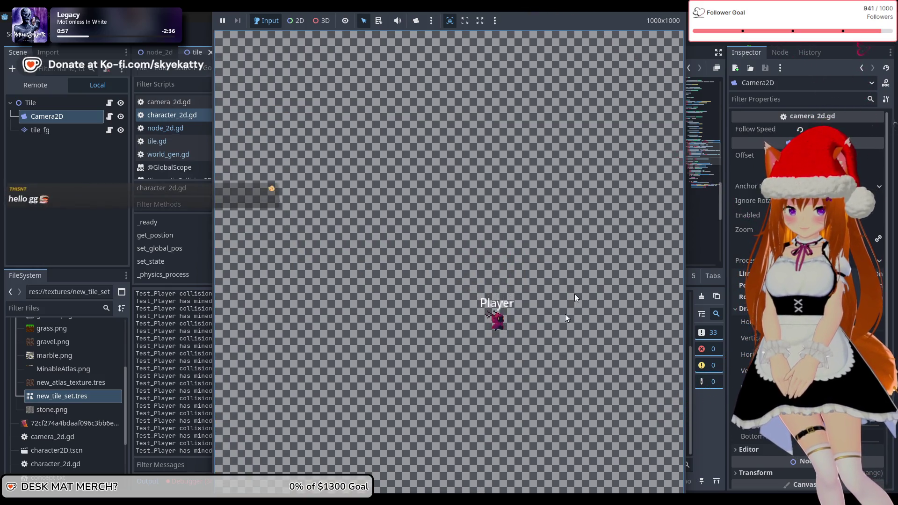
key(F8)
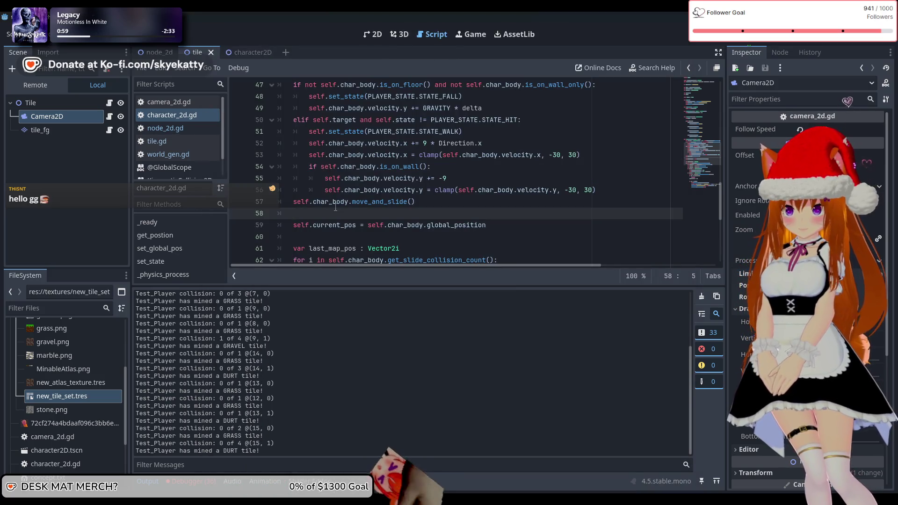
scroll(335, 207, up, 1)
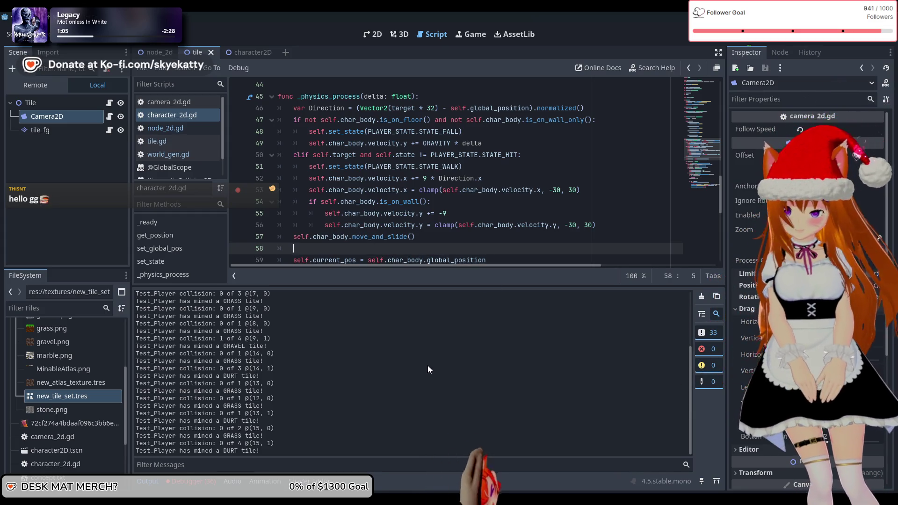
scroll(365, 360, up, 2)
scroll(365, 360, up, 2)
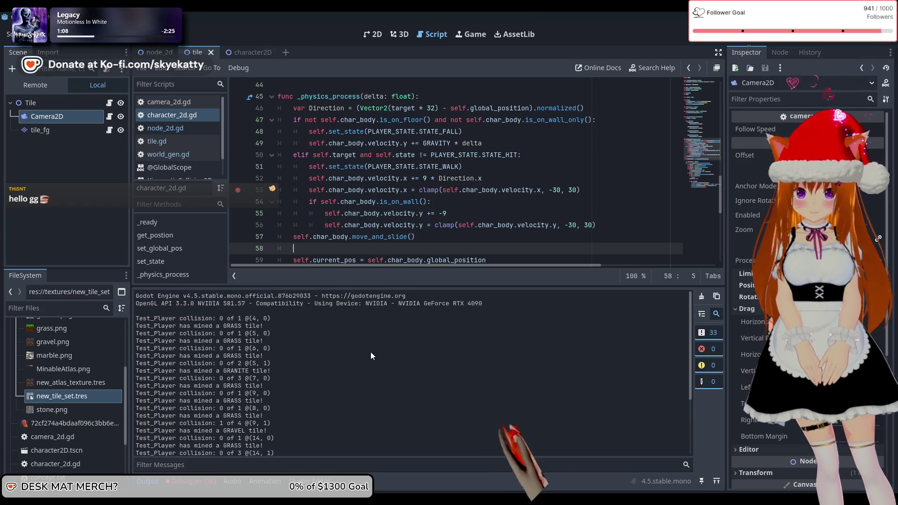
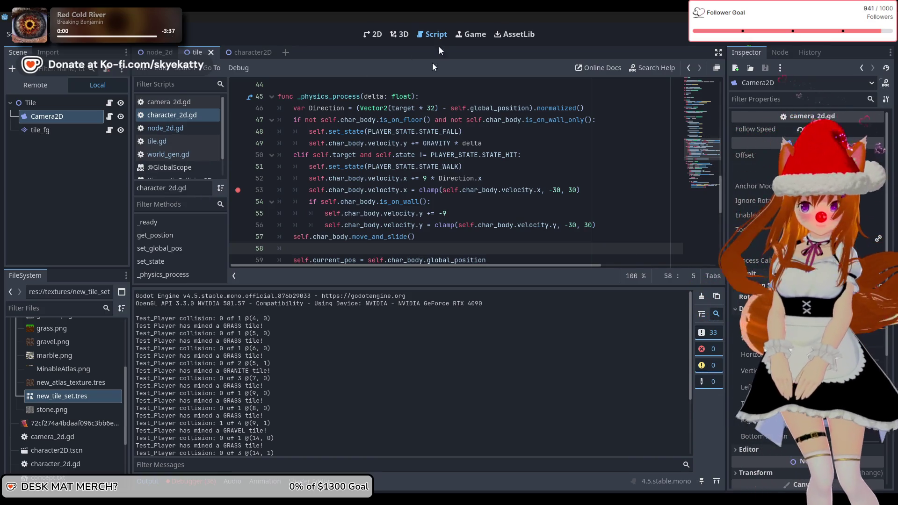
Step: Make line 46 use self.target, then save and run until the line 53 breakpoint hits
scroll(453, 168, down, 2)
scroll(452, 167, up, 2)
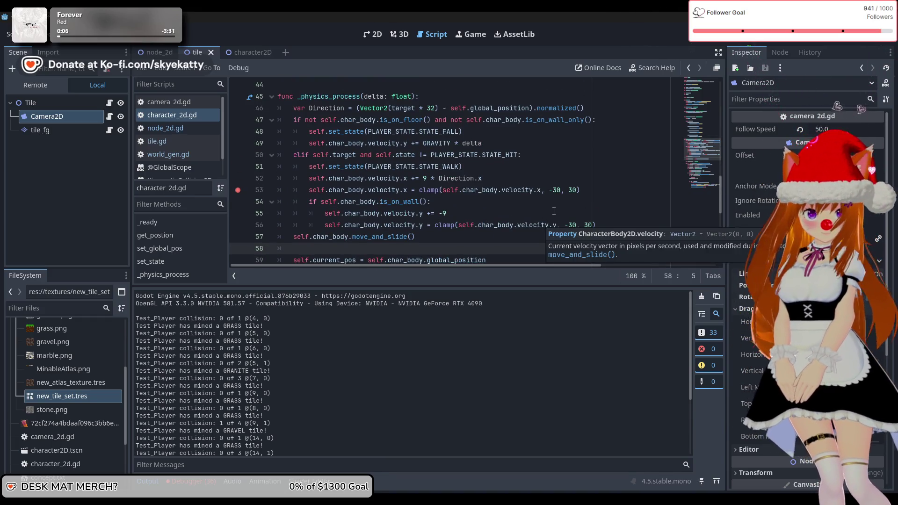
mouse_move(387, 503)
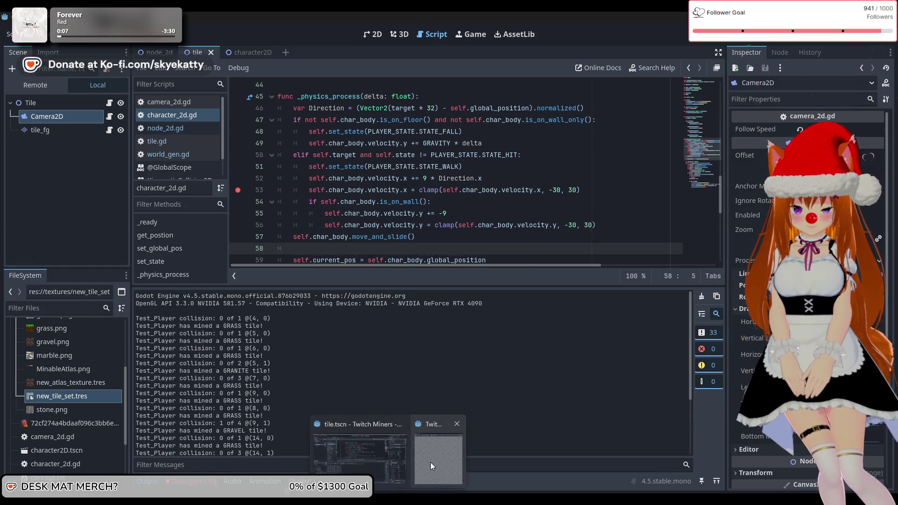
scroll(501, 184, up, 1)
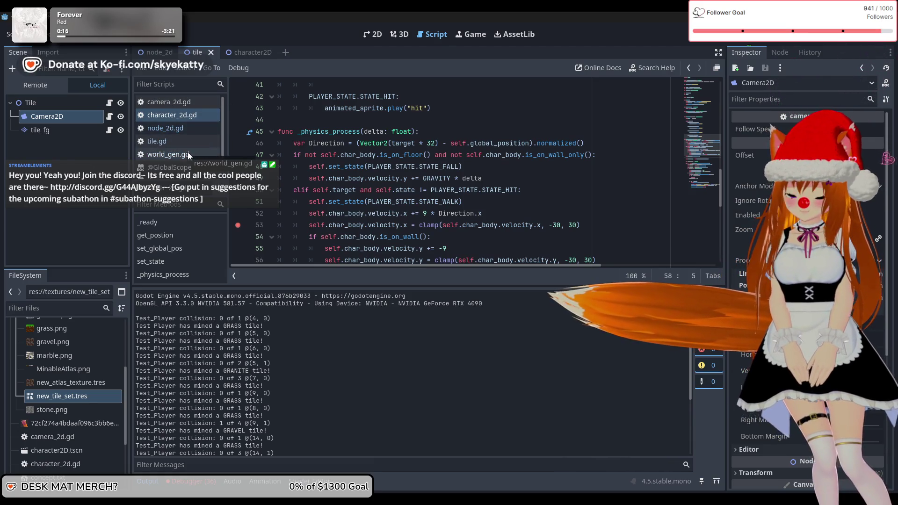
scroll(236, 149, up, 3)
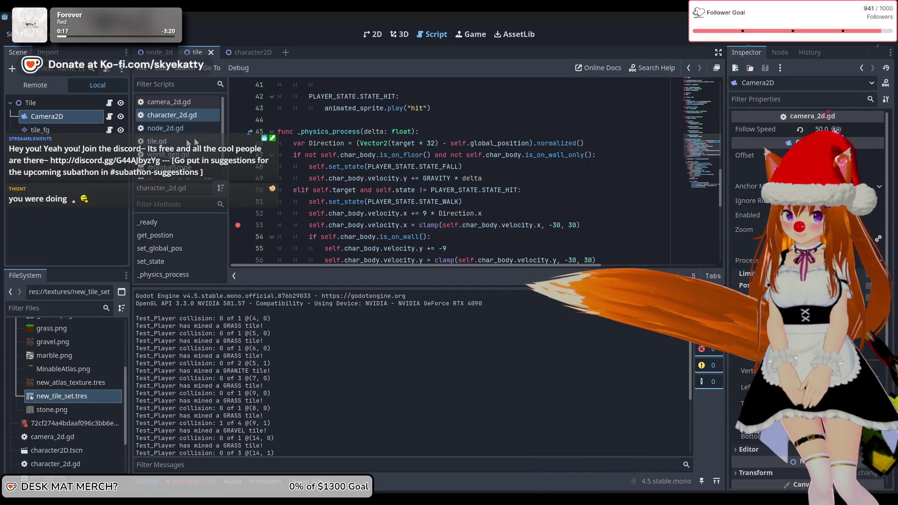
scroll(343, 155, down, 3)
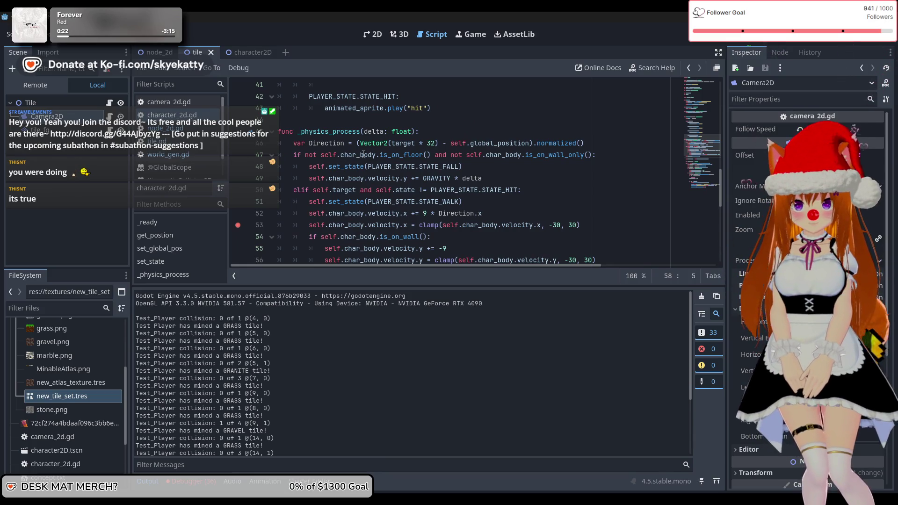
mouse_move(363, 154)
click(603, 144)
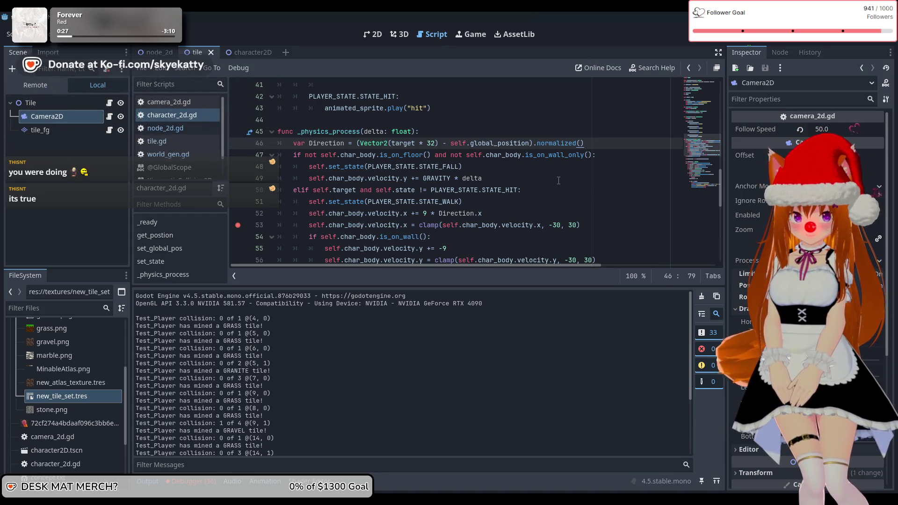
click(394, 147)
text(self.)
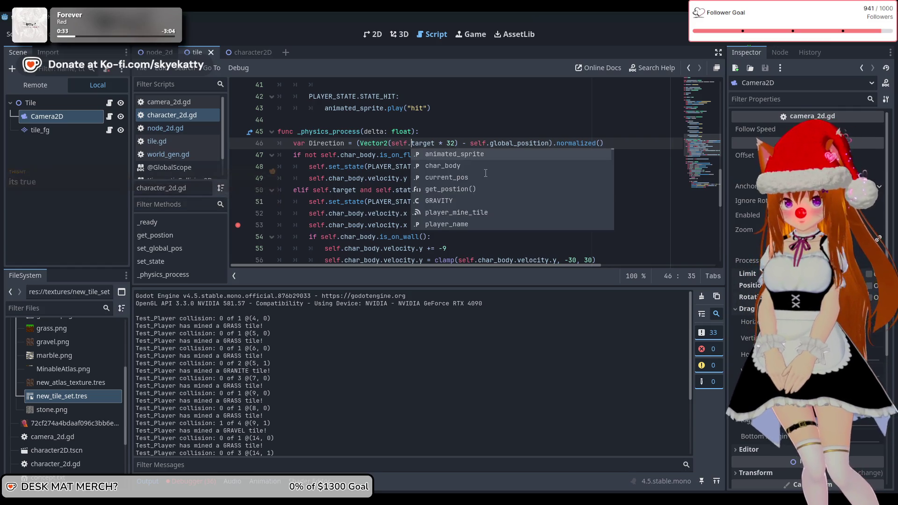
key(Escape)
key(Up)
key(Up)
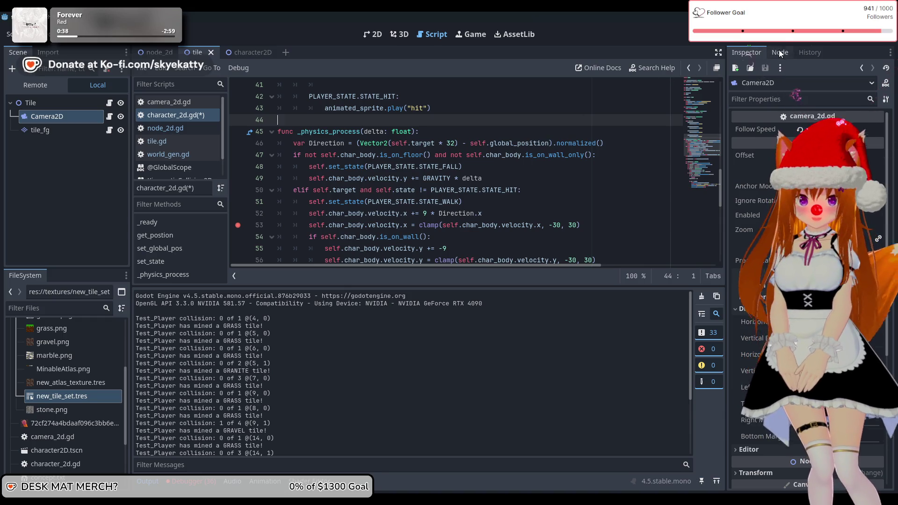
key(F5)
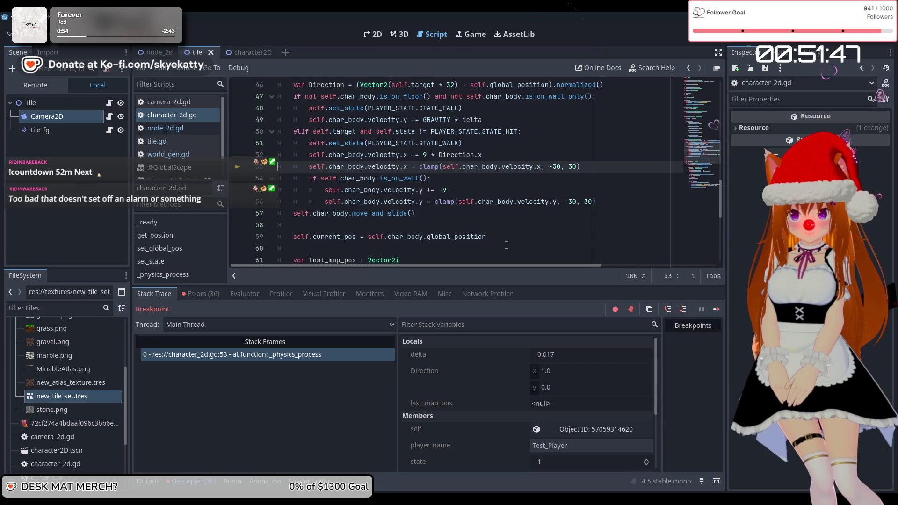
Step: Resume from the breakpoint and press Right in the game so the Players walk off digging
scroll(506, 245, up, 8)
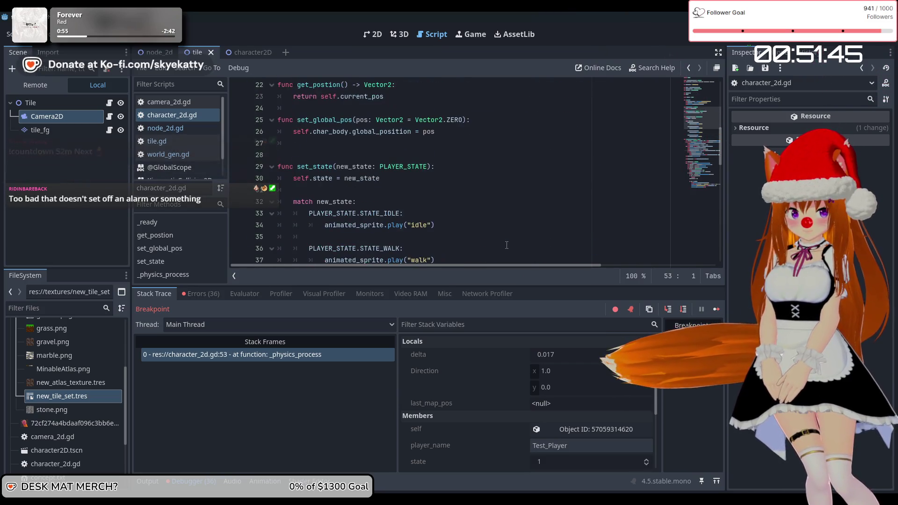
scroll(506, 245, up, 1)
scroll(506, 244, down, 1)
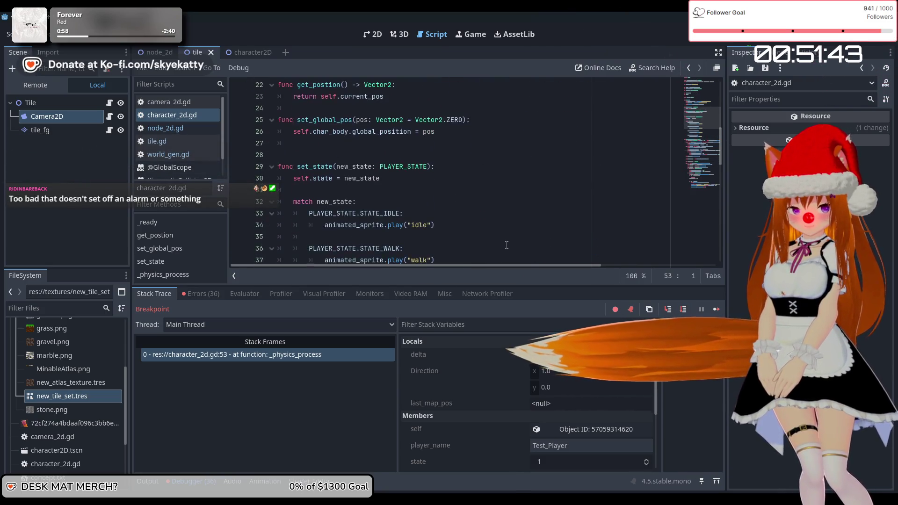
scroll(506, 245, up, 4)
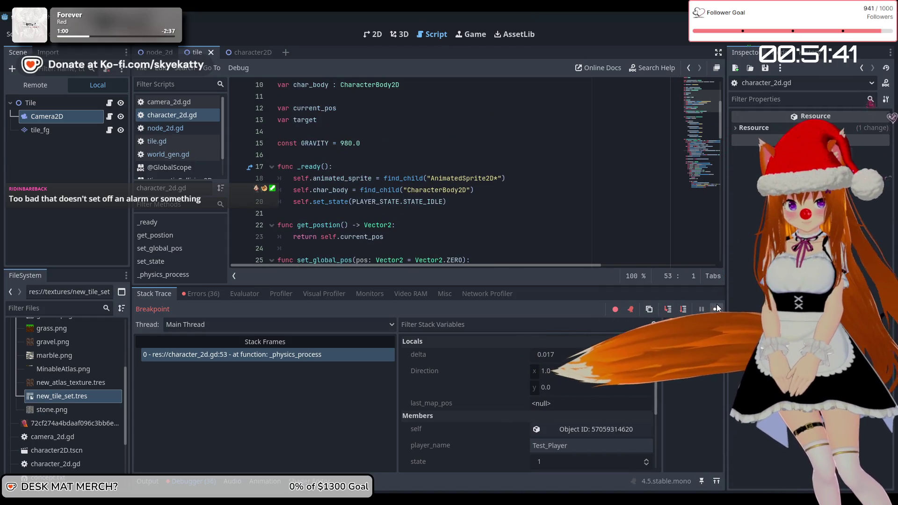
click(717, 308)
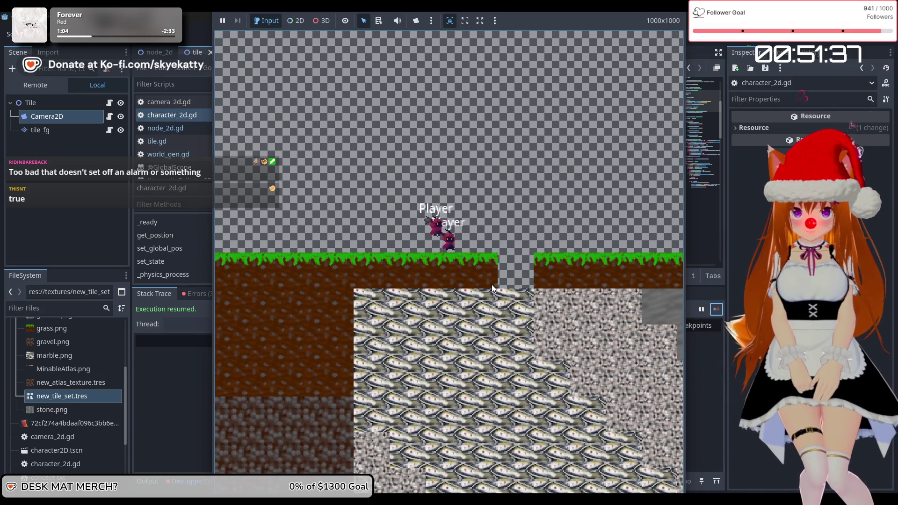
key(Right)
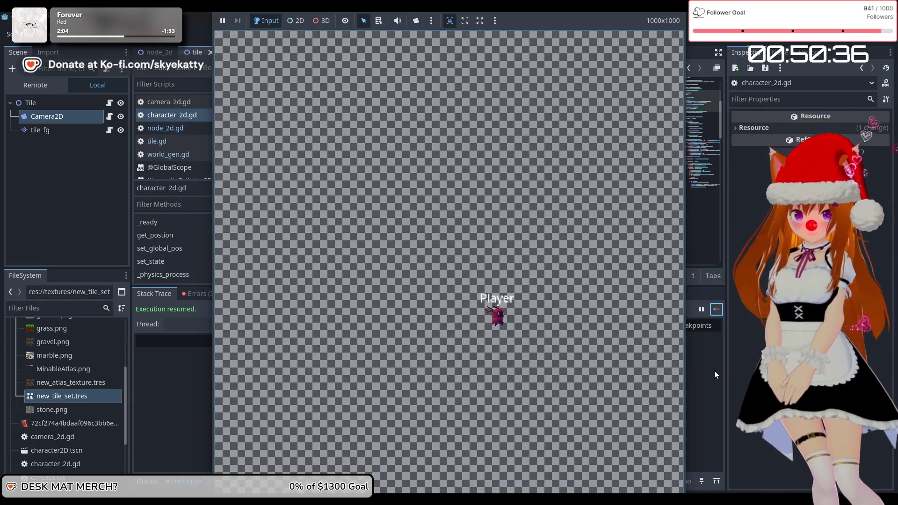
click(714, 370)
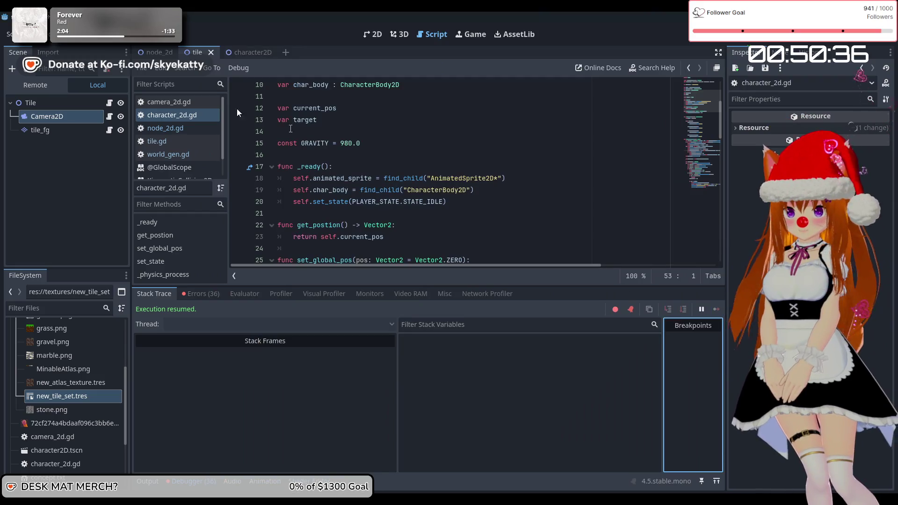
Step: Set a breakpoint on line 18 in _ready and spawn a player in the game to hit it
click(238, 179)
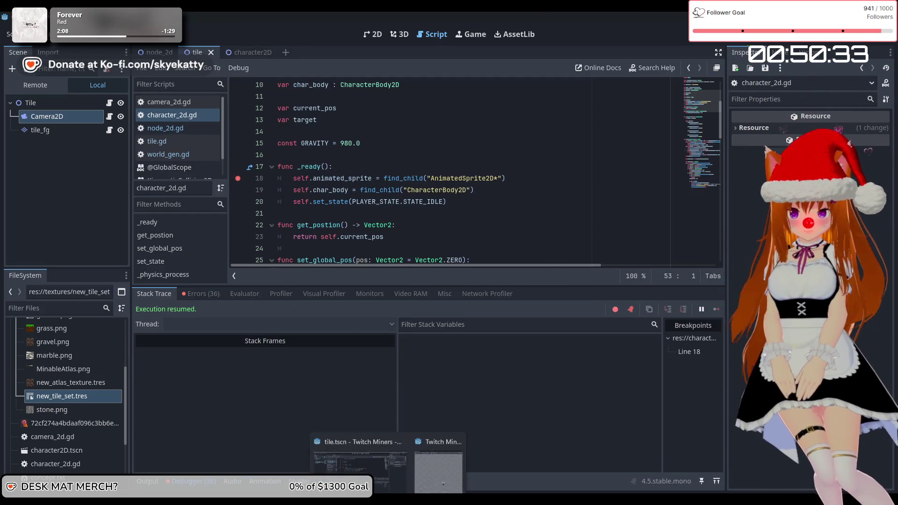
click(421, 463)
click(420, 463)
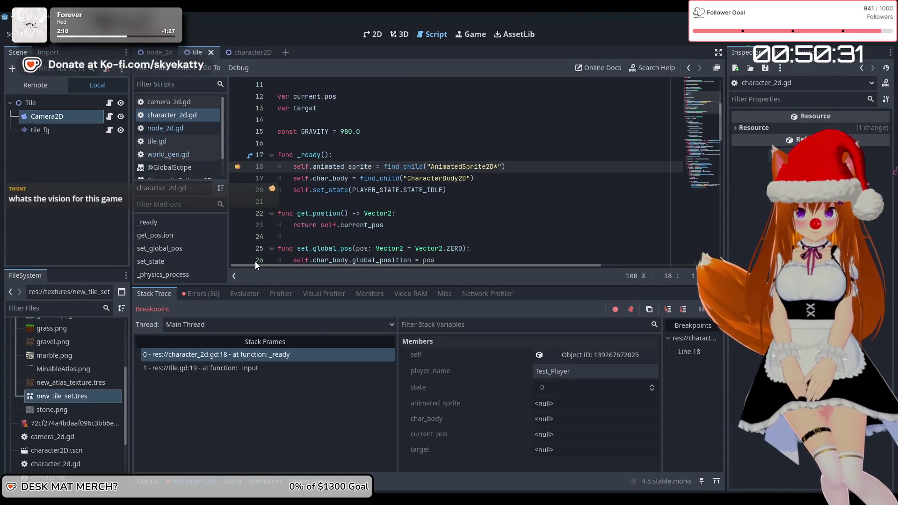
click(273, 164)
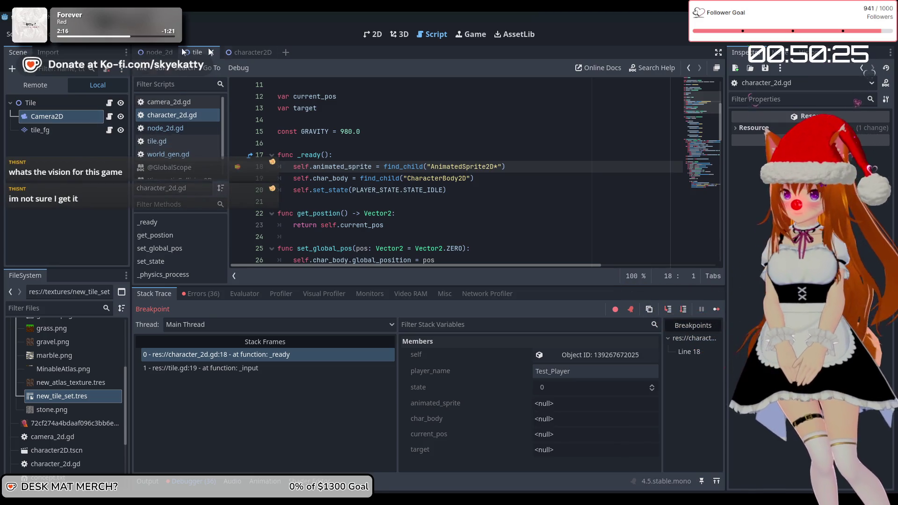
Step: Switch to the character2D scene, select CharacterBody2D, and browse the scripts back to character_2d.gd
click(253, 52)
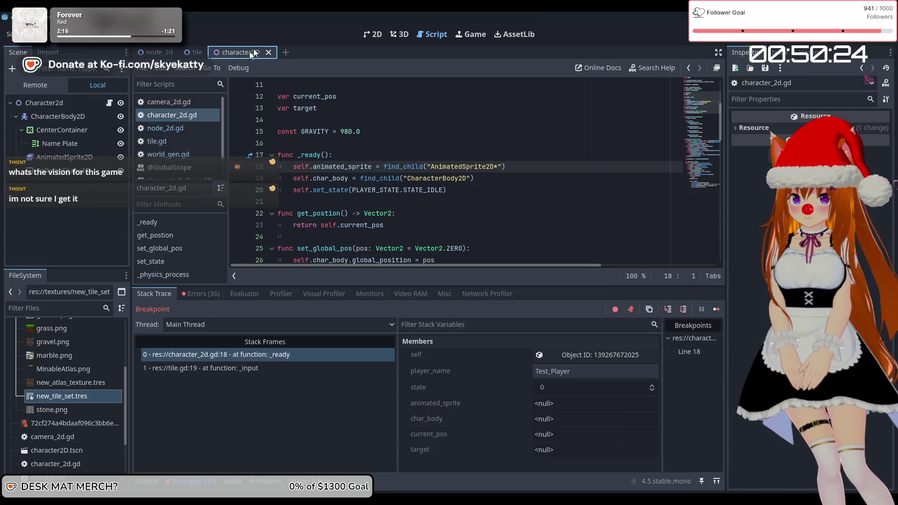
click(72, 117)
click(162, 130)
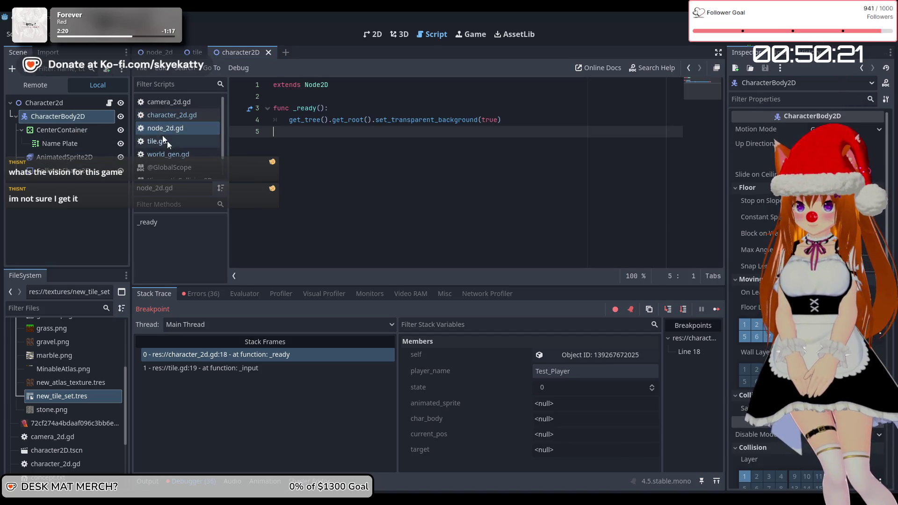
click(177, 117)
click(178, 141)
click(172, 126)
click(175, 117)
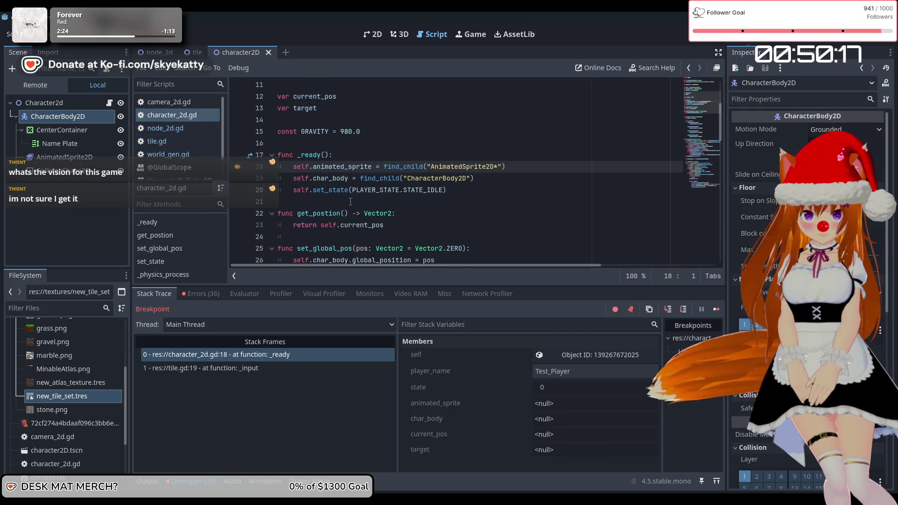
scroll(337, 197, up, 2)
scroll(348, 180, up, 2)
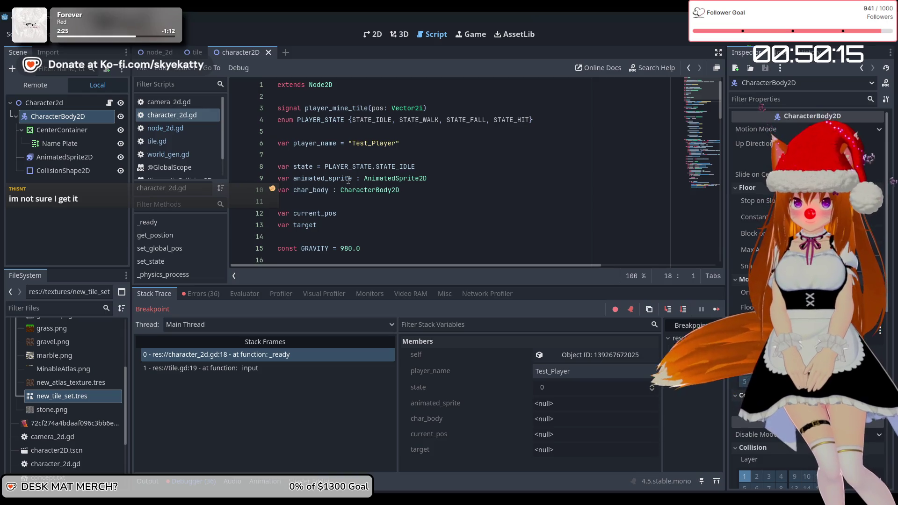
scroll(347, 179, down, 4)
scroll(347, 179, up, 4)
scroll(342, 184, down, 10)
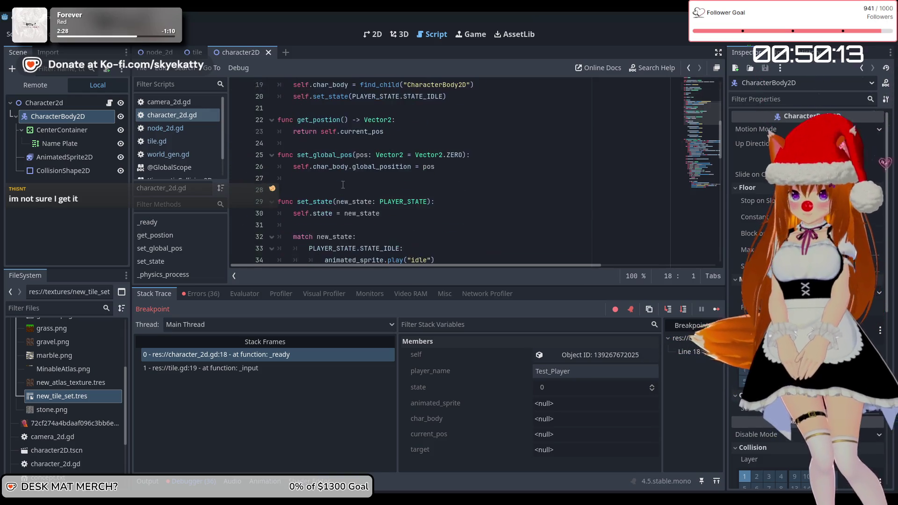
scroll(334, 188, up, 4)
scroll(334, 189, up, 4)
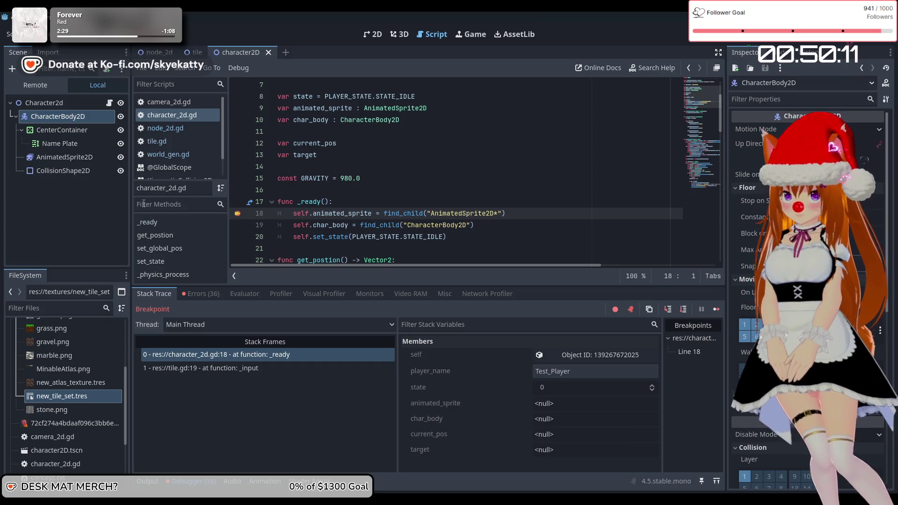
Step: Look through tile.gd, node_2d.gd, camera_2d.gd, world_gen.gd and the KinematicCollision2D docs
click(168, 142)
click(171, 128)
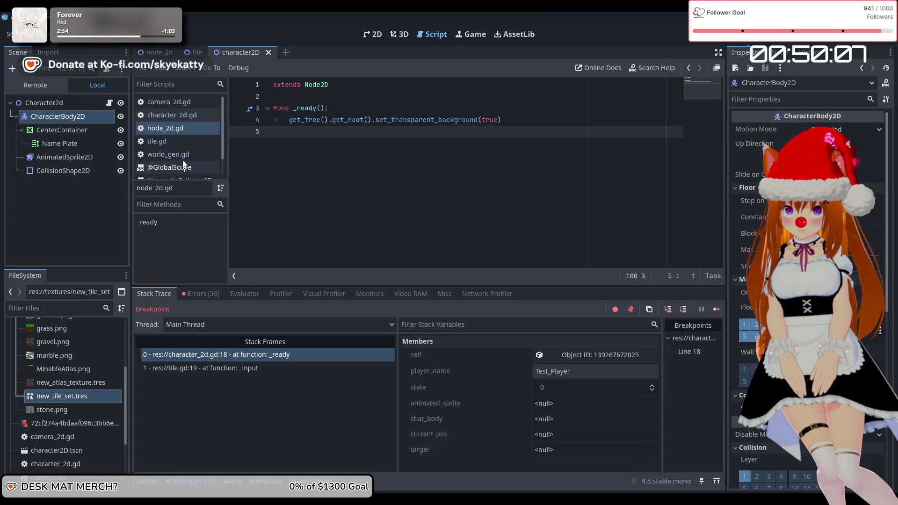
click(191, 106)
click(185, 115)
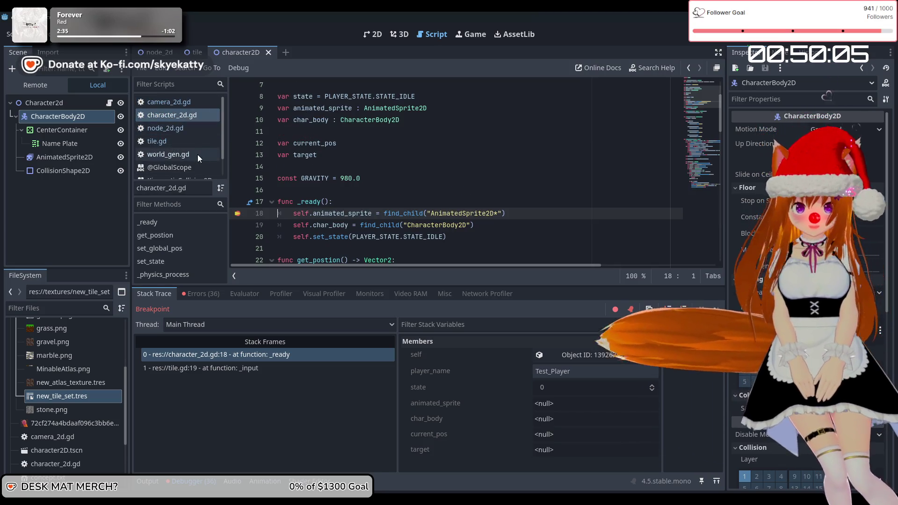
click(182, 130)
click(177, 179)
scroll(187, 141, down, 1)
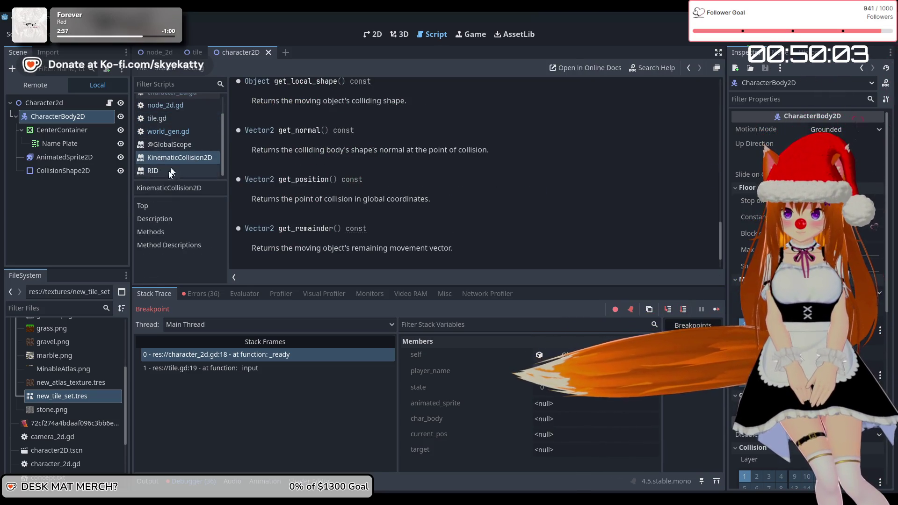
click(176, 131)
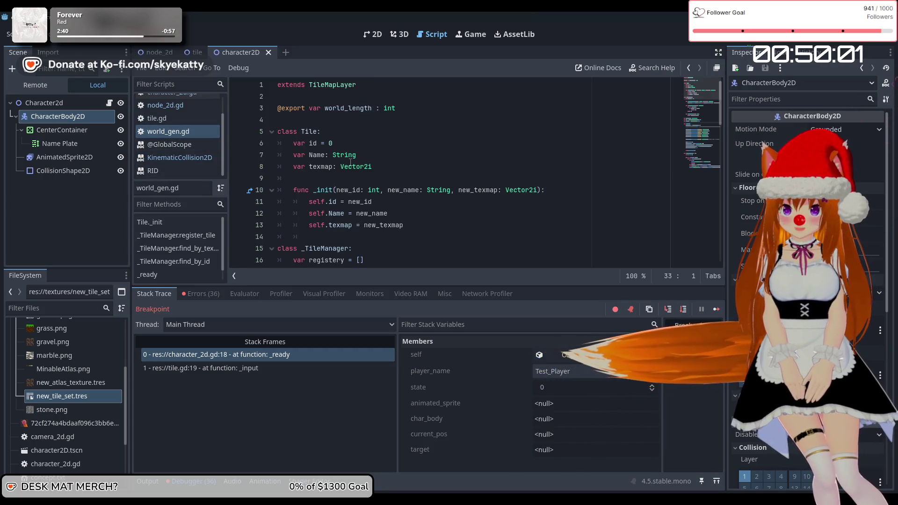
scroll(352, 160, down, 2)
click(172, 117)
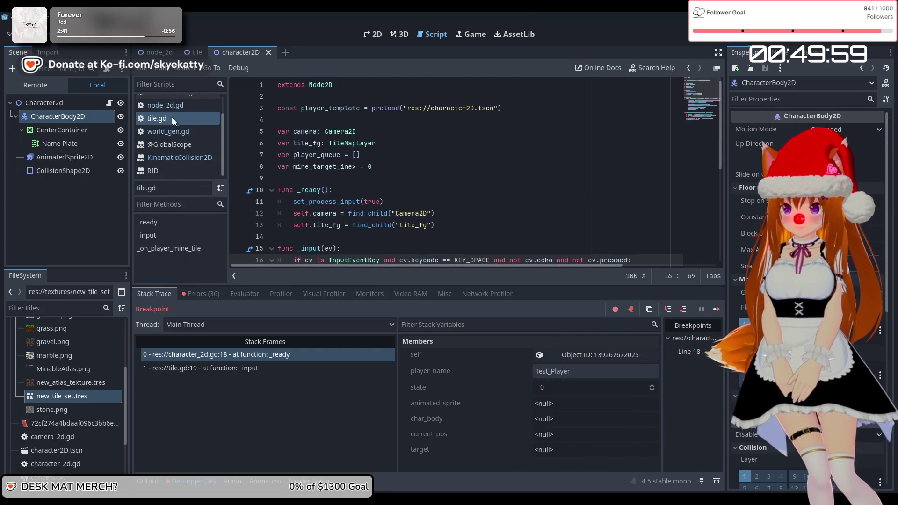
click(191, 111)
click(292, 150)
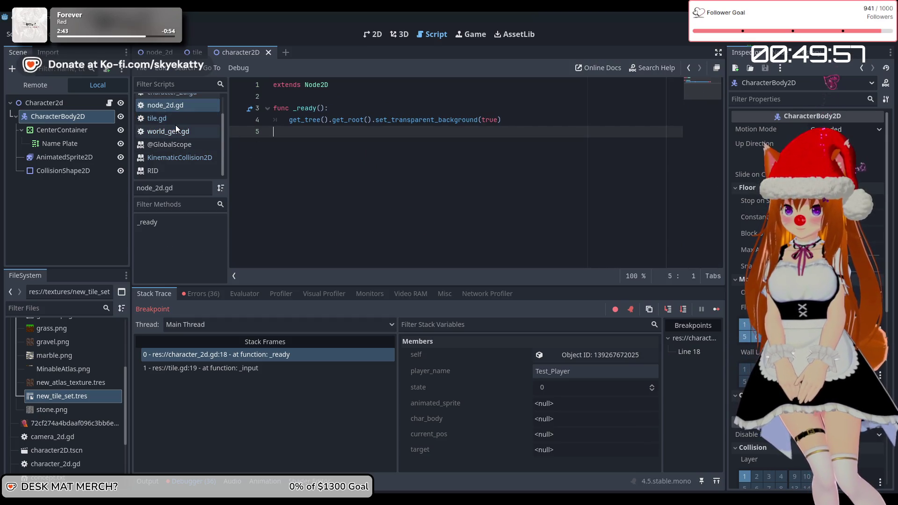
scroll(192, 118, up, 1)
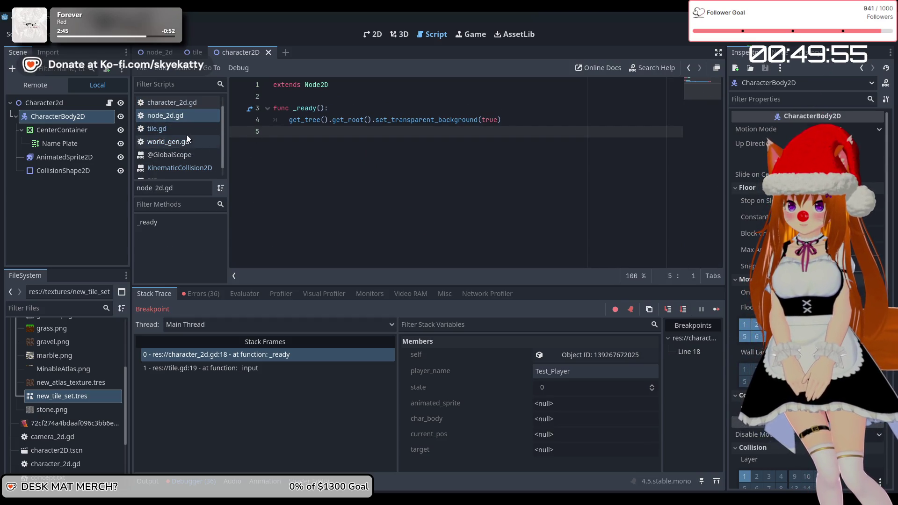
Step: Open tile.gd at its _input function with the caret at the end of line 20
click(182, 102)
scroll(313, 185, up, 2)
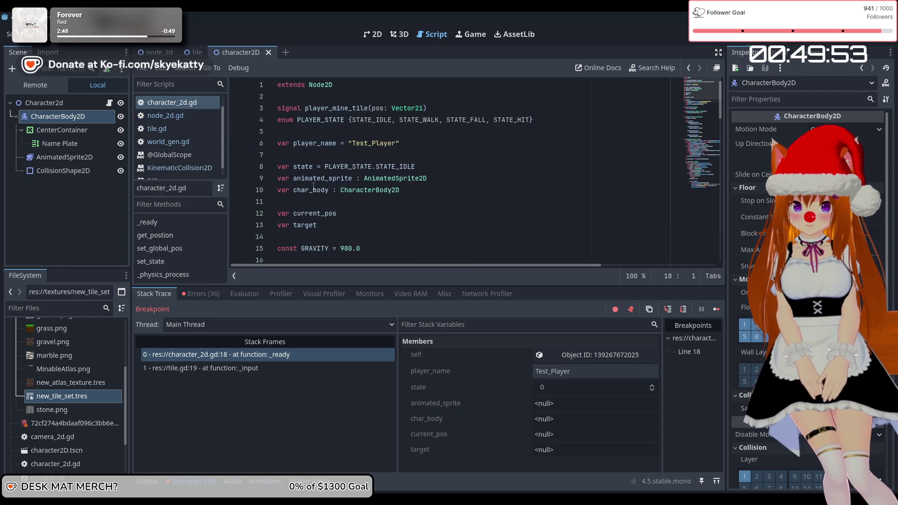
click(154, 129)
scroll(332, 168, down, 6)
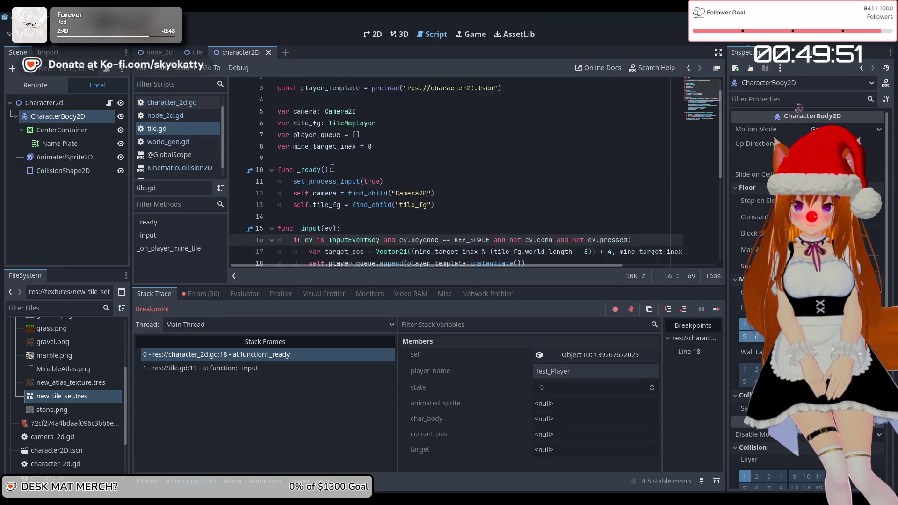
scroll(332, 168, up, 1)
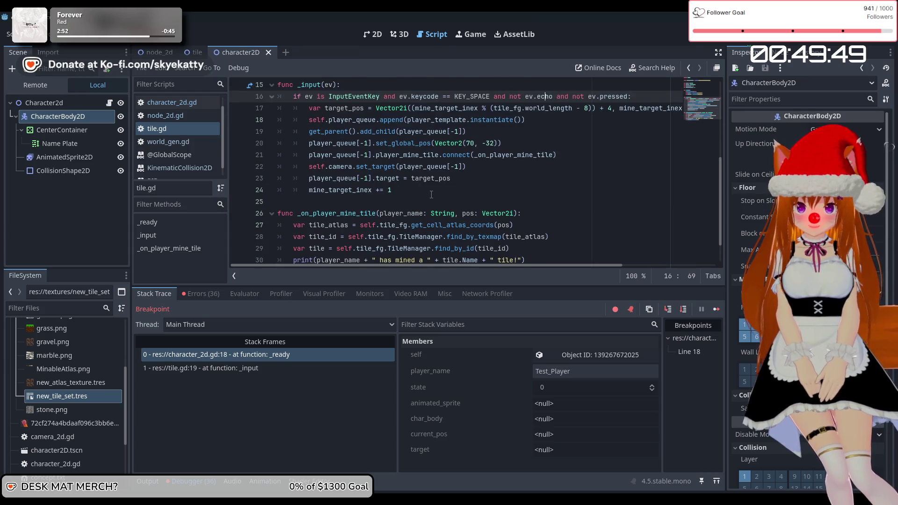
scroll(431, 194, up, 1)
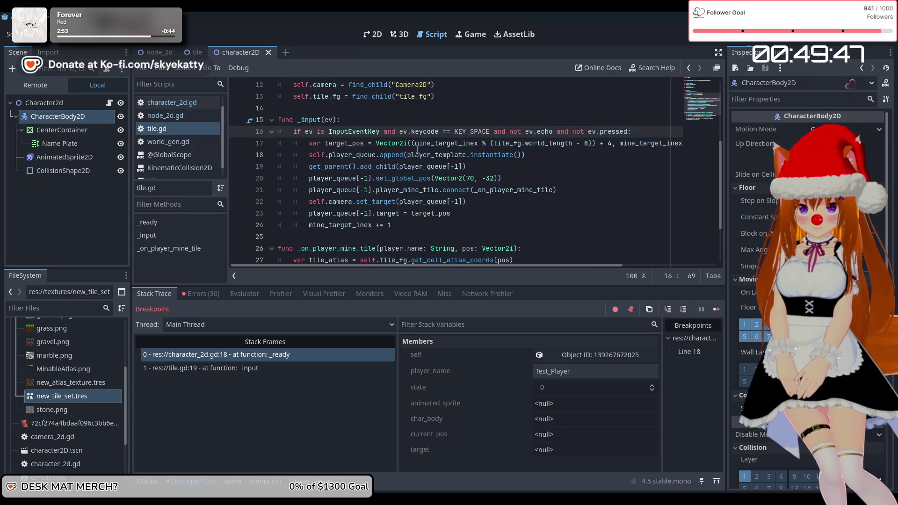
click(564, 178)
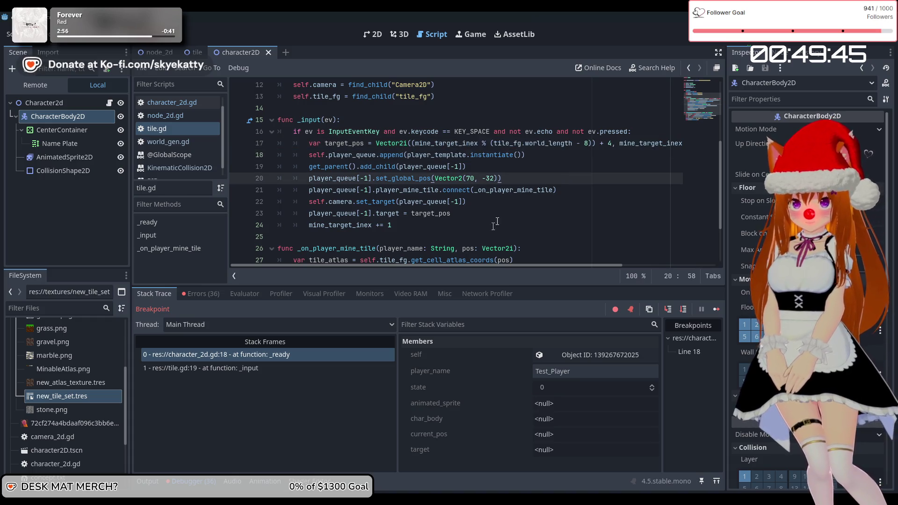
Step: Add a print("Created character: ") line after mine_target_inex += 1
click(426, 227)
key(Return)
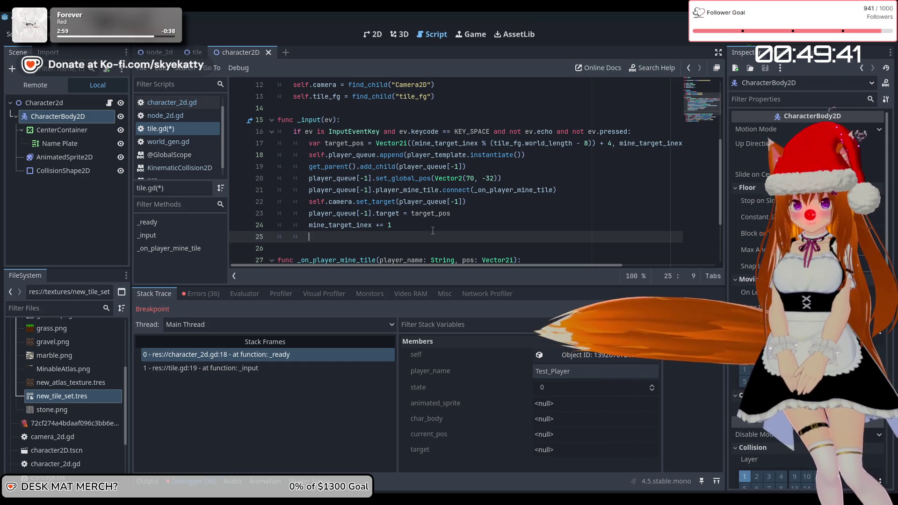
text(print())
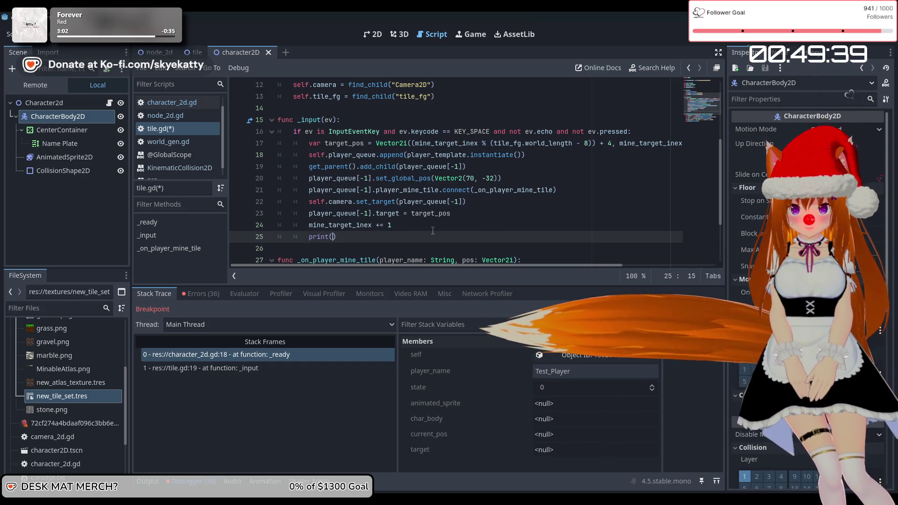
key(Left)
text(:)
key(BackSpace)
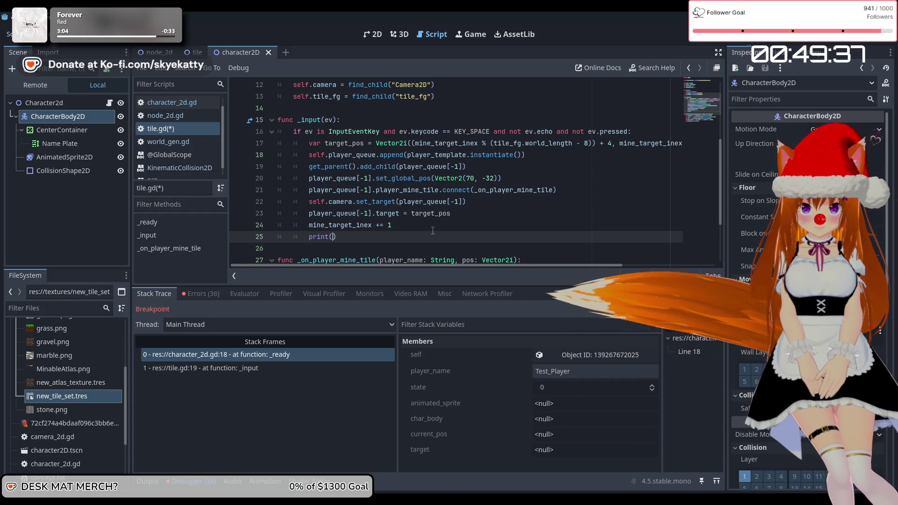
text("Created character:)
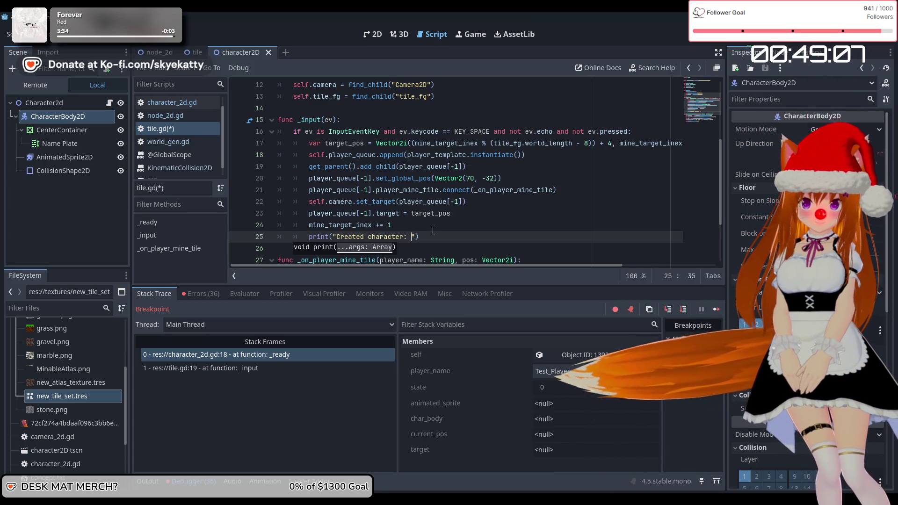
click(451, 215)
scroll(457, 218, down, 3)
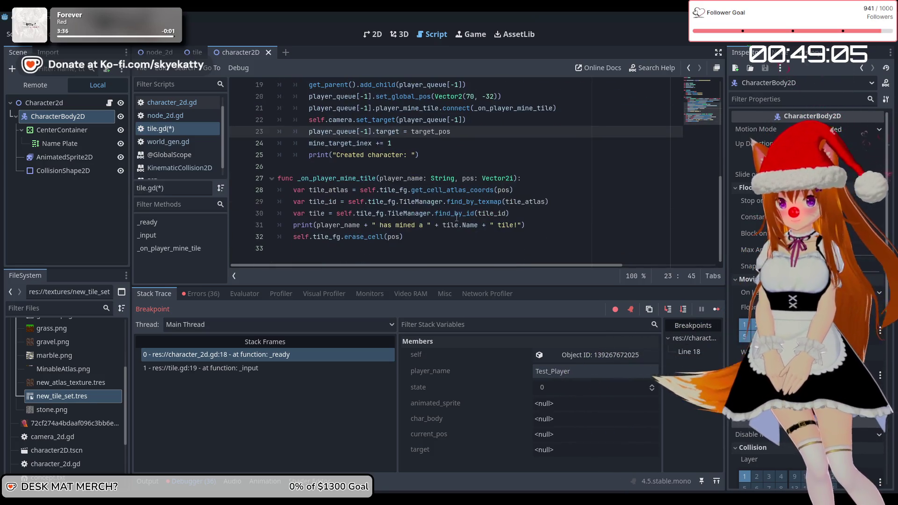
mouse_move(449, 178)
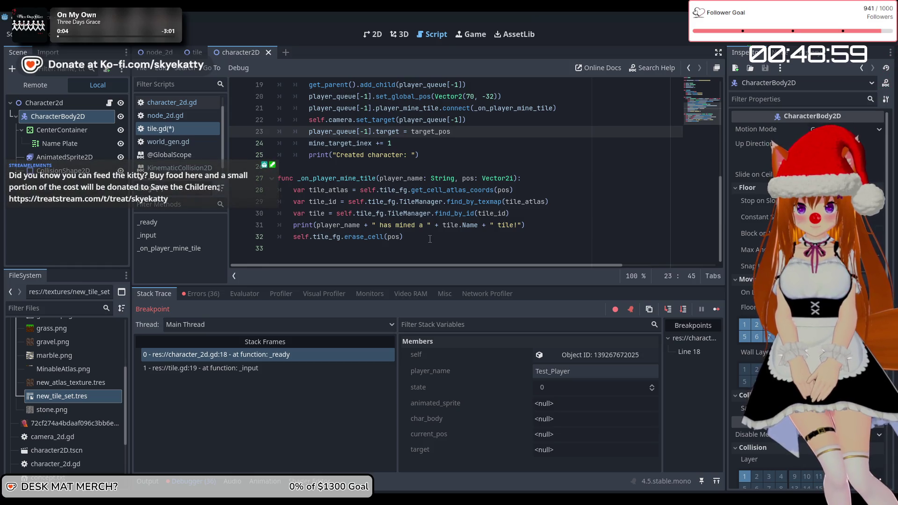
scroll(430, 239, up, 1)
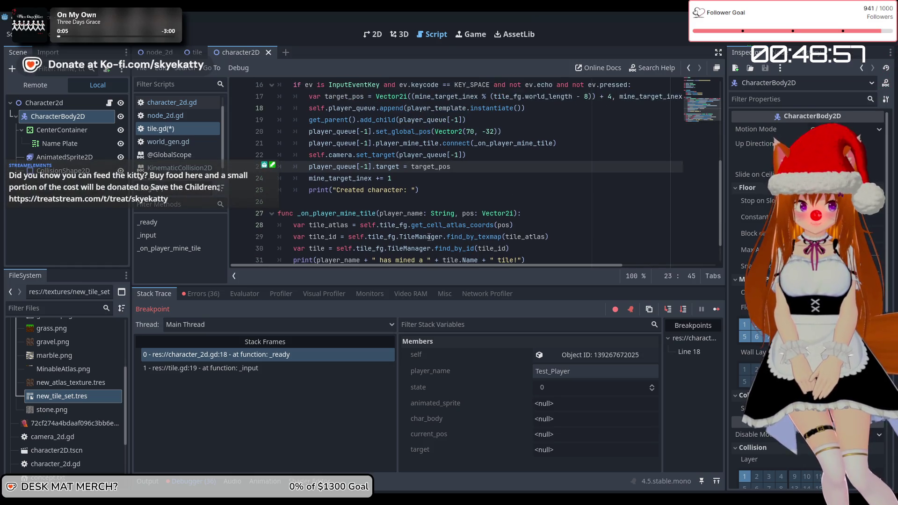
scroll(428, 237, down, 1)
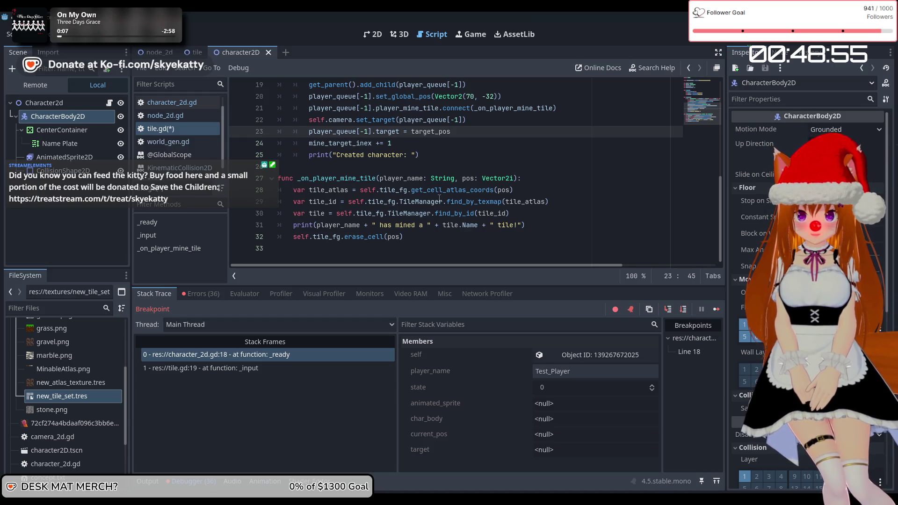
scroll(439, 200, up, 2)
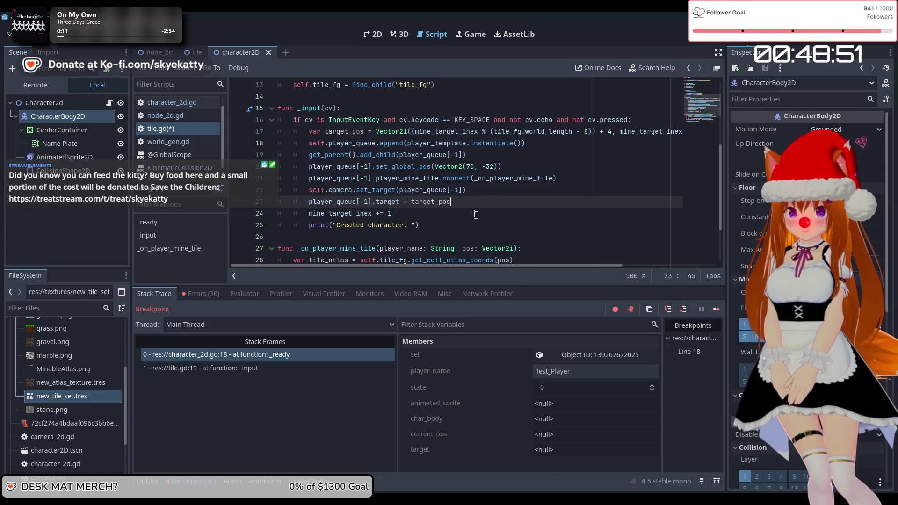
scroll(475, 215, down, 1)
Step: Append + str(target_pos) inside the print call, completing target_pos from autocomplete
click(417, 192)
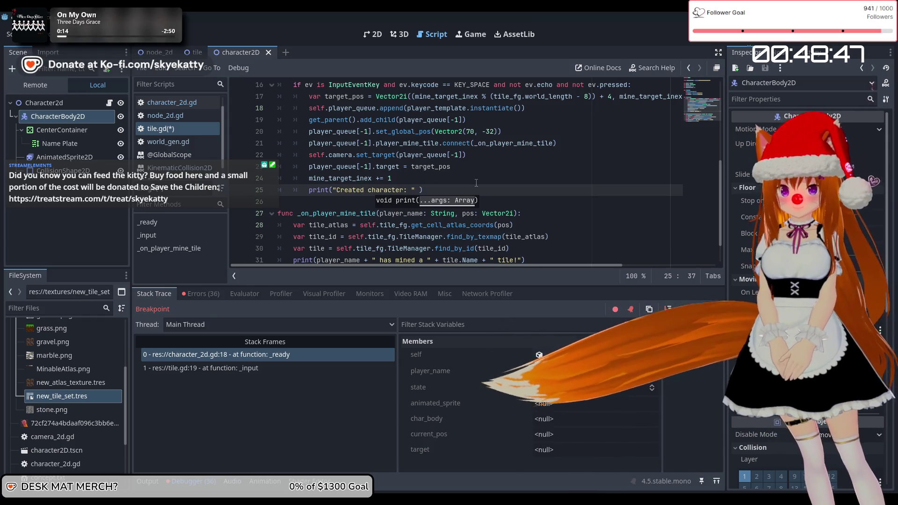
text(+ str)
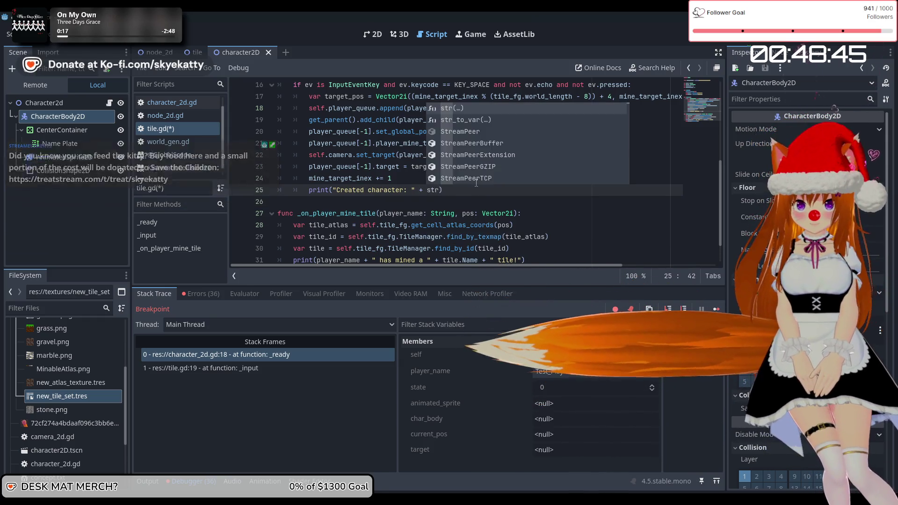
key(Return)
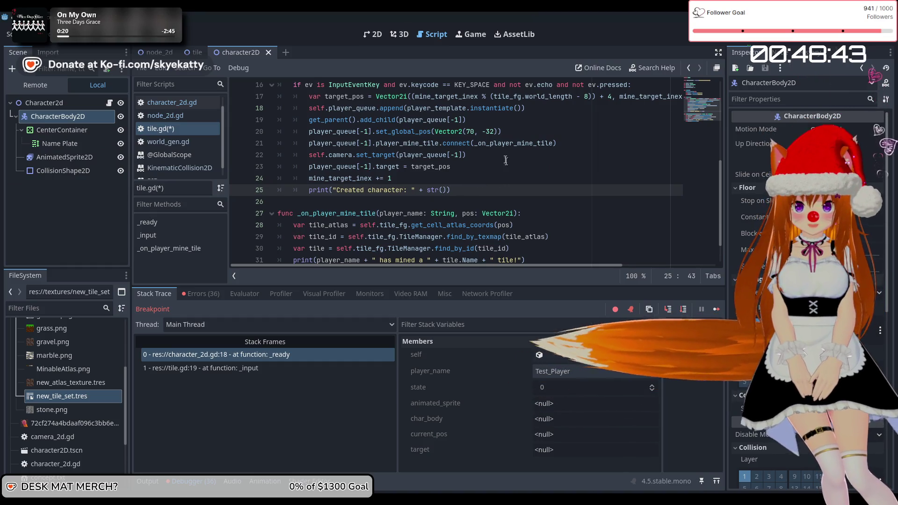
text(tar)
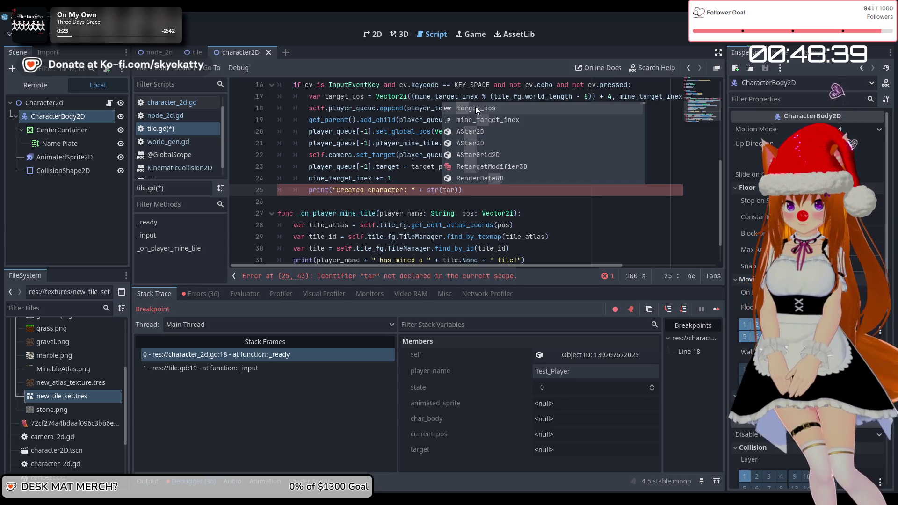
click(498, 107)
click(541, 197)
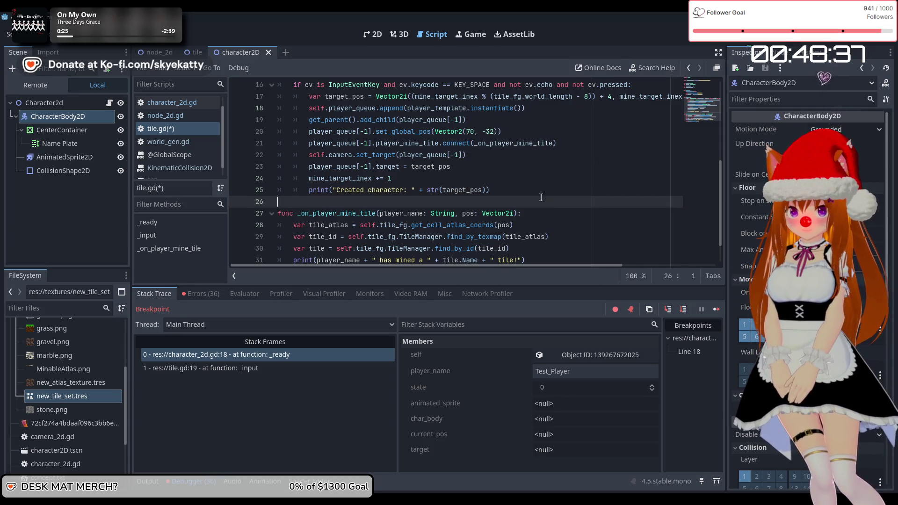
click(517, 190)
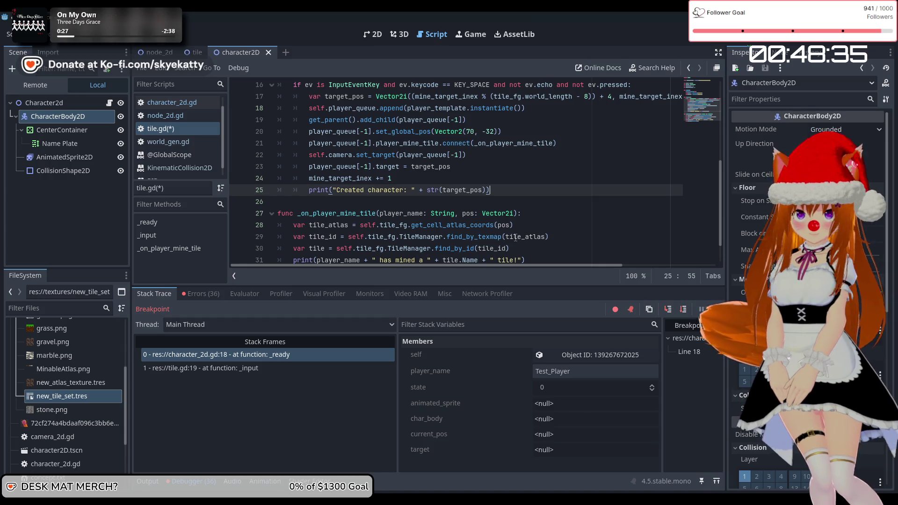
scroll(552, 237, up, 2)
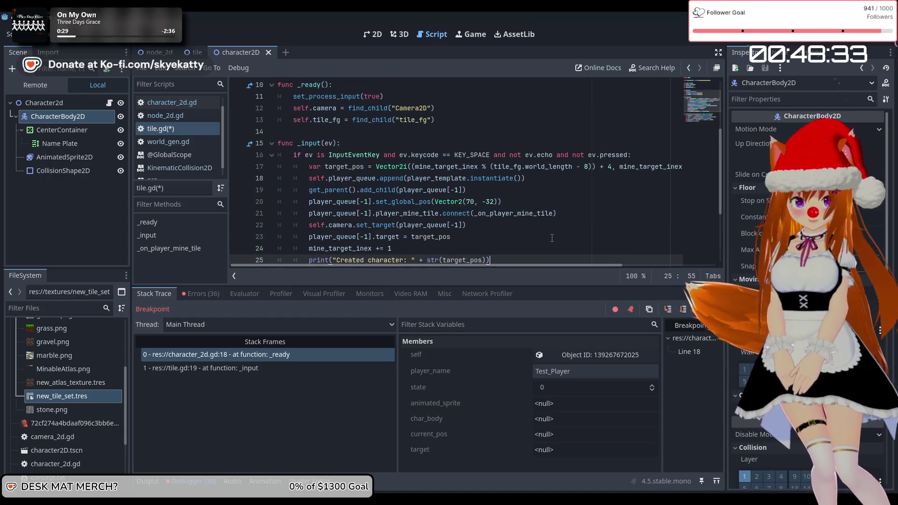
Step: Check the target position formula on tile.gd line 17, then open world_gen.gd
scroll(551, 238, down, 1)
mouse_move(523, 264)
mouse_down()
mouse_move(641, 270)
mouse_move(537, 276)
mouse_move(604, 275)
mouse_up()
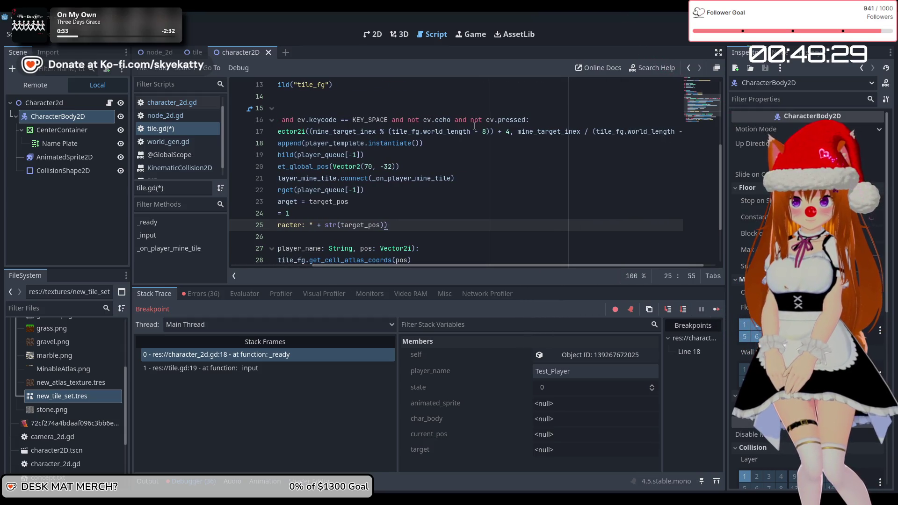
click(488, 133)
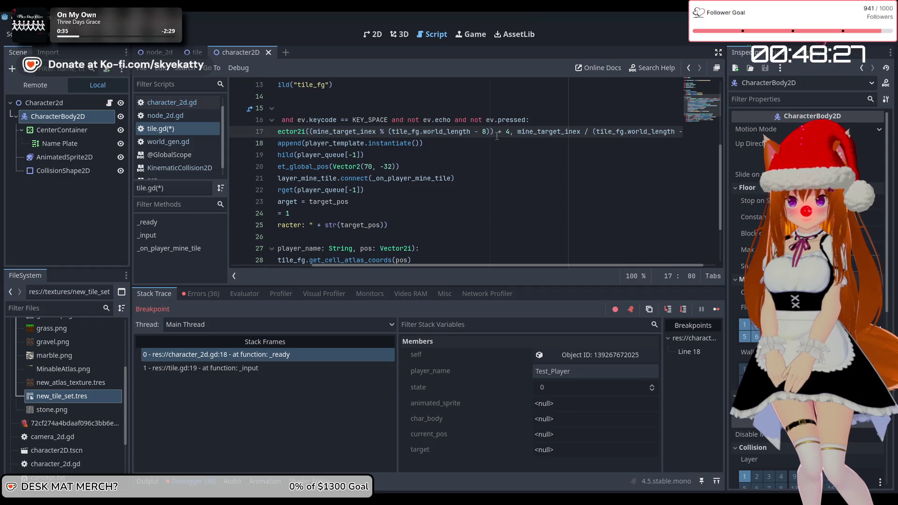
drag(527, 269, 540, 269)
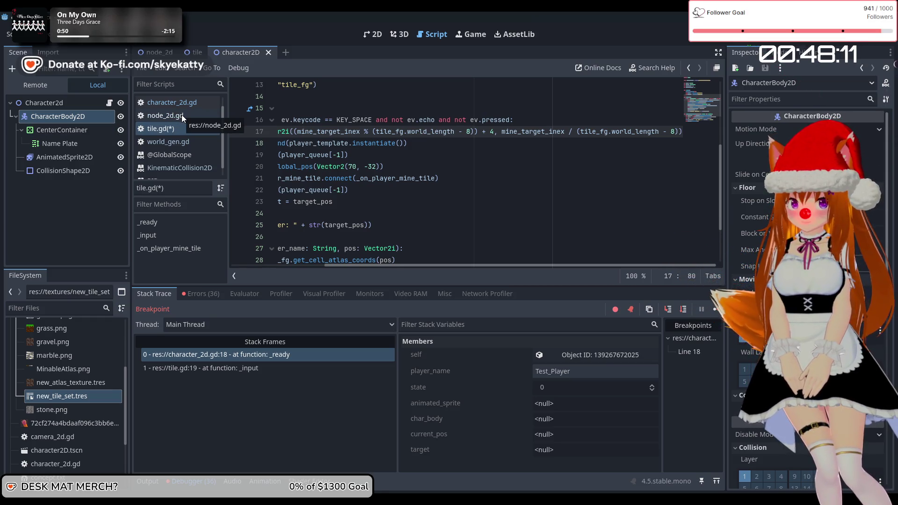
click(159, 128)
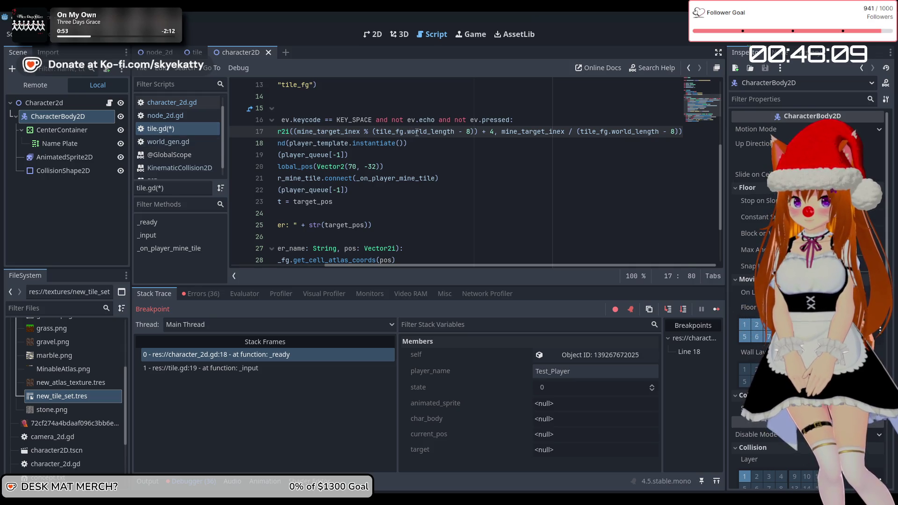
click(173, 144)
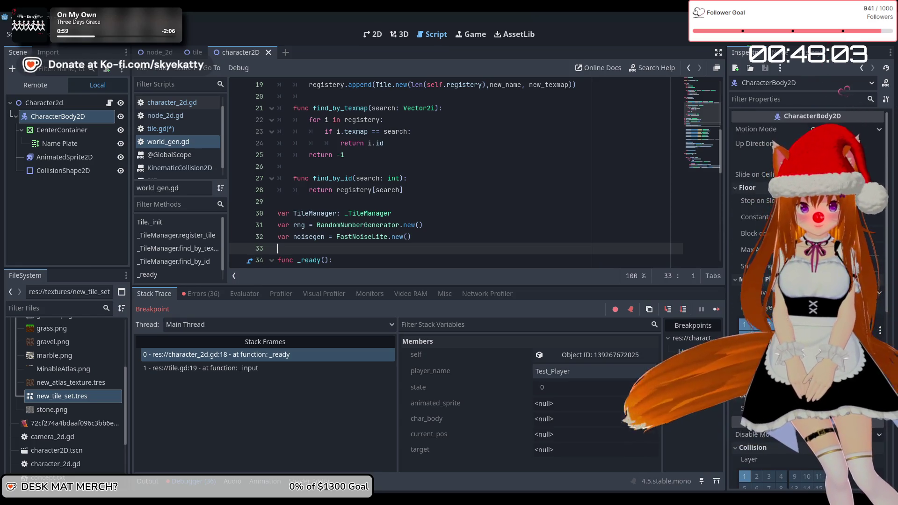
Step: Switch to the tile scene, select tile_fg, and run the game with F5
scroll(567, 172, up, 4)
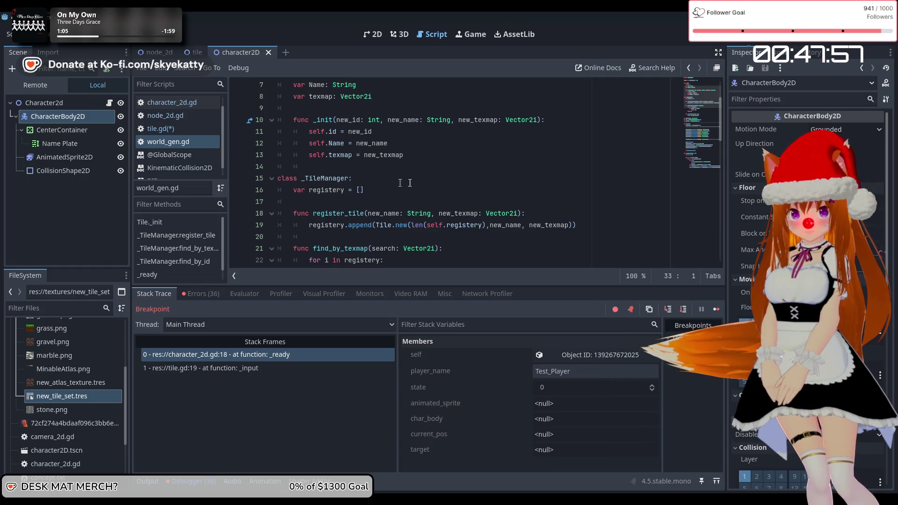
click(201, 142)
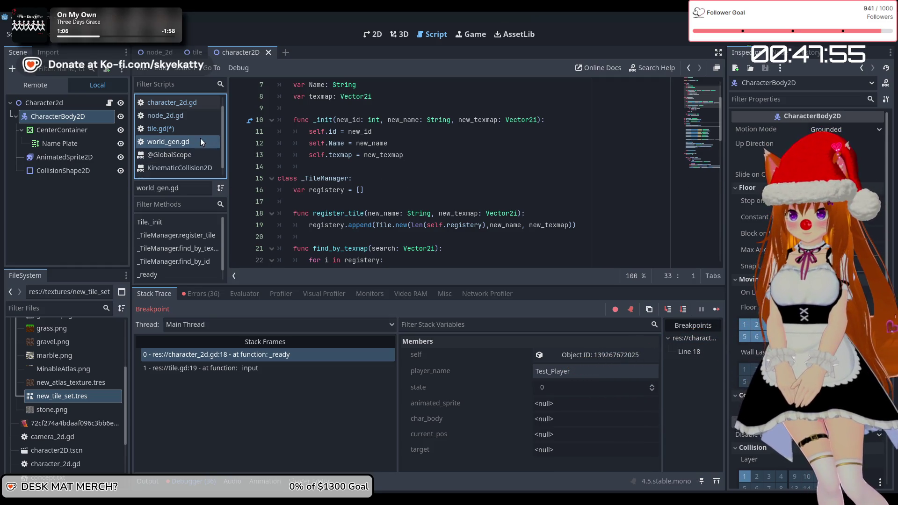
click(193, 52)
click(66, 124)
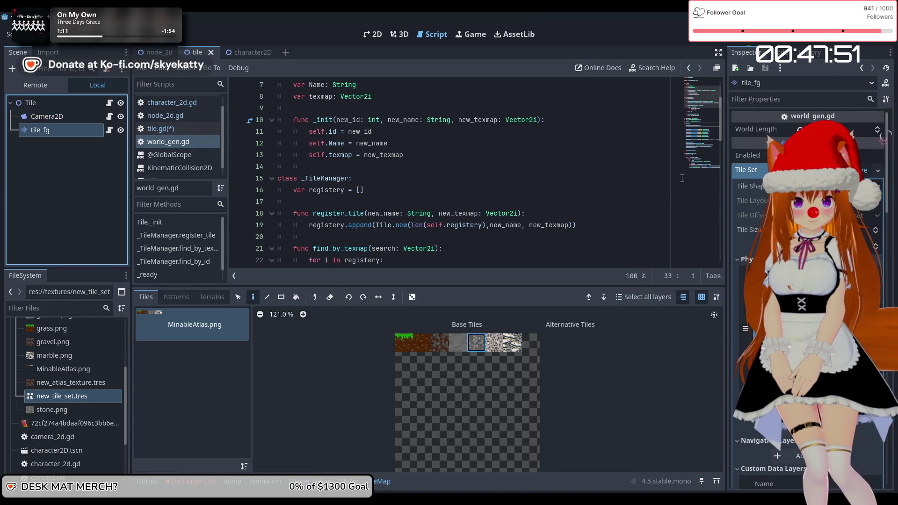
click(837, 129)
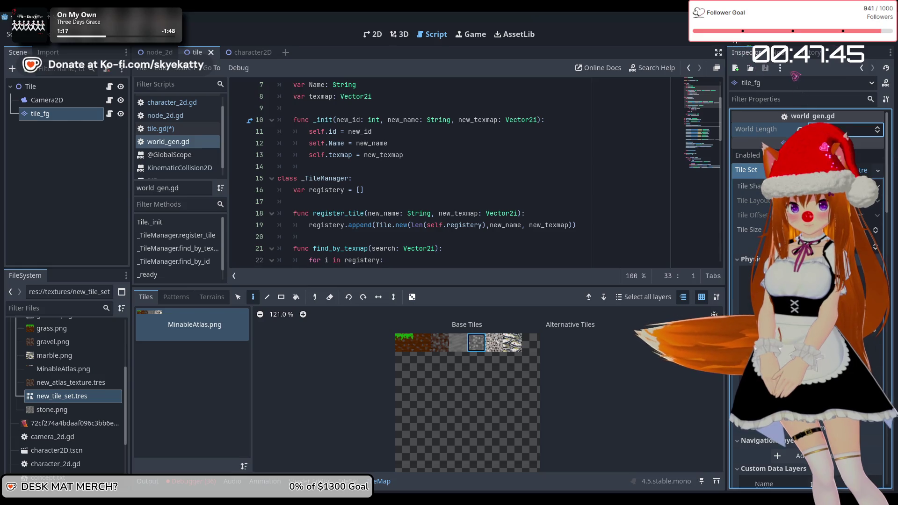
key(F5)
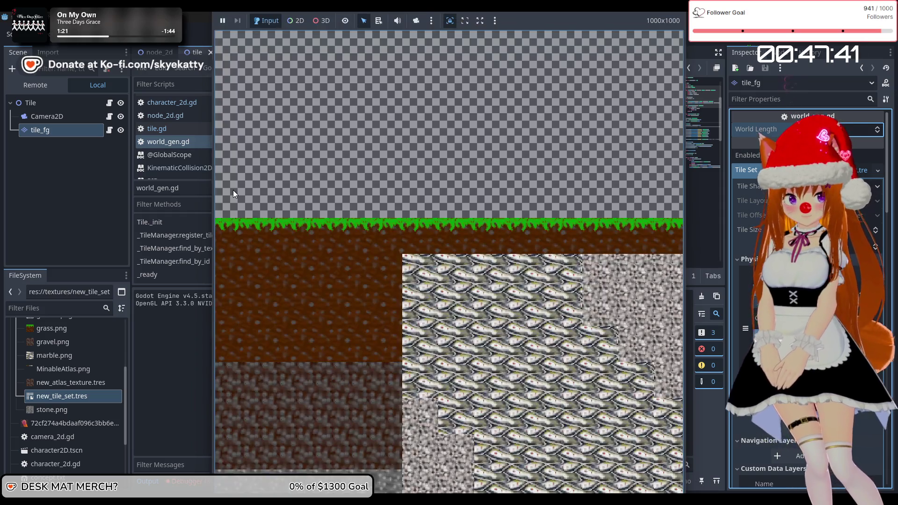
Step: Resume the paused game and dig out a grass tile
click(233, 189)
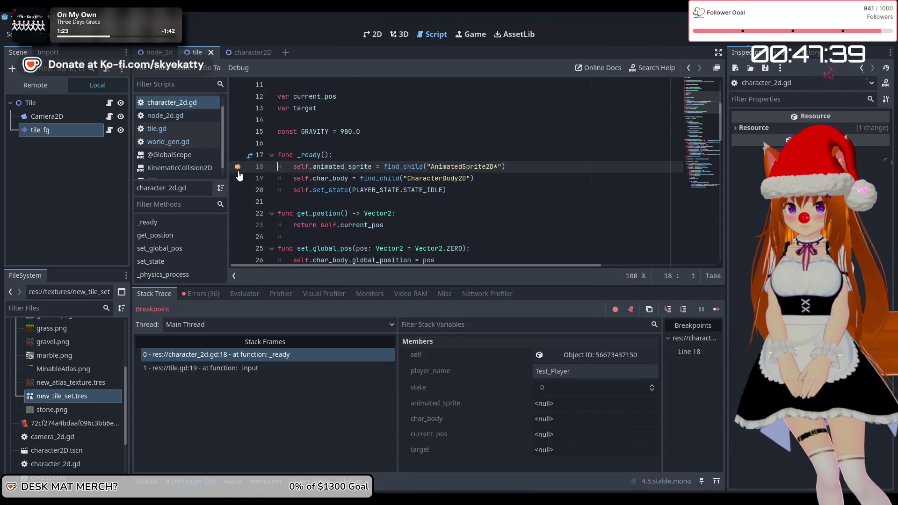
click(716, 309)
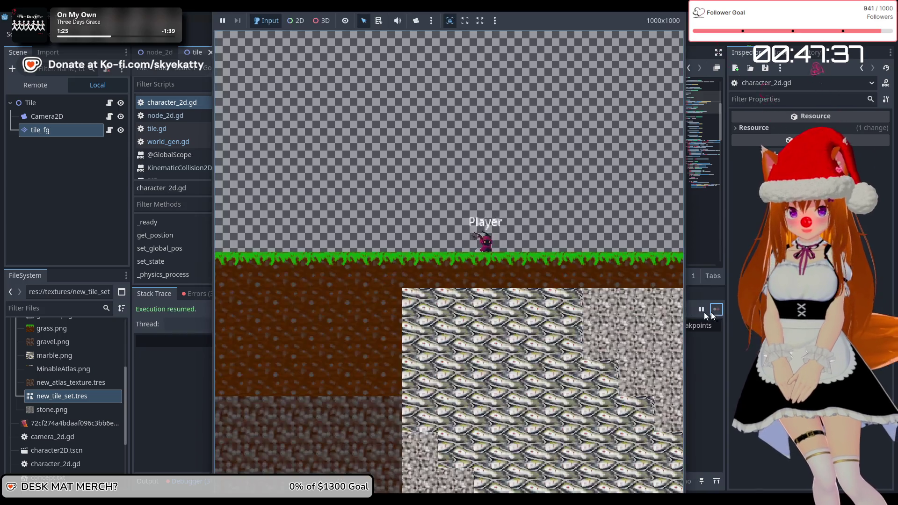
click(490, 259)
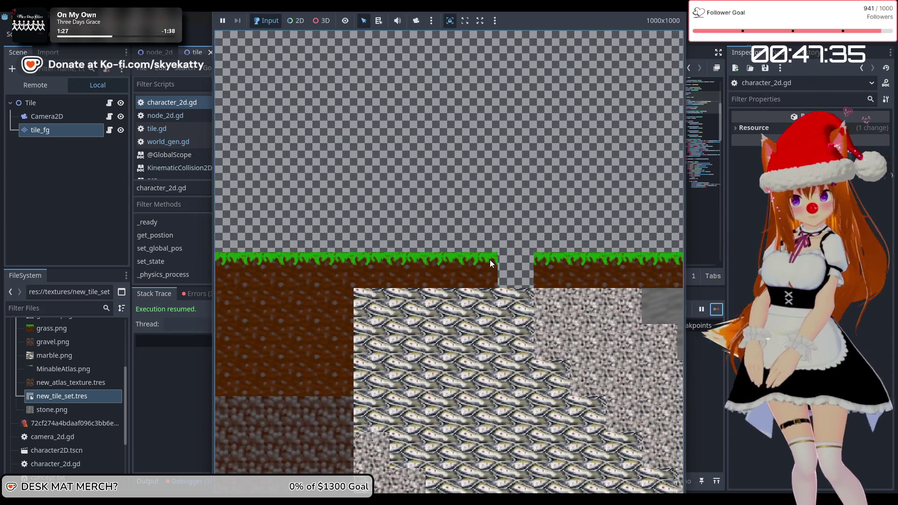
Step: Spawn several players with Right, widen the gap, and dig a hole into the stone
key(Right)
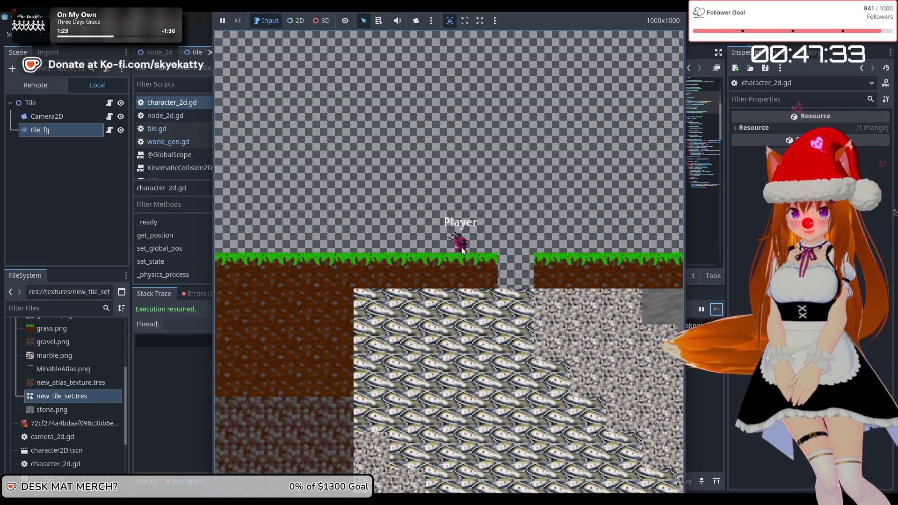
click(542, 259)
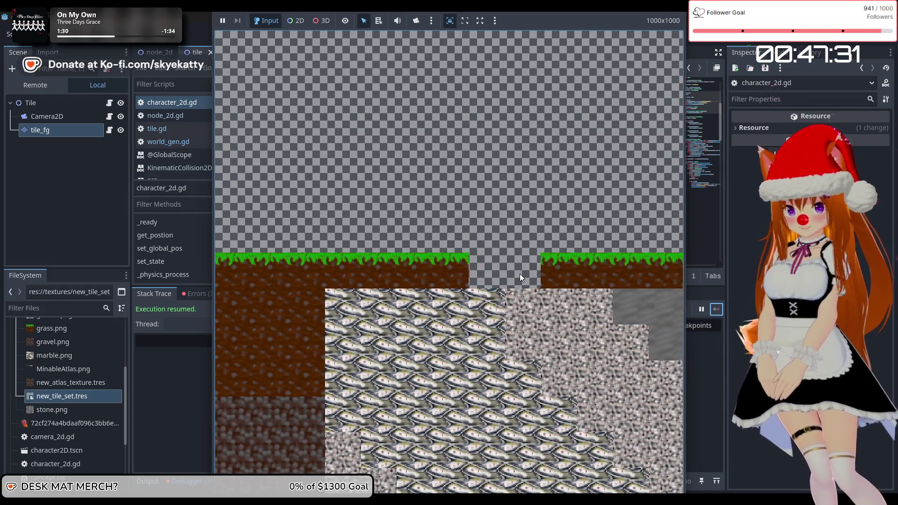
key(Right)
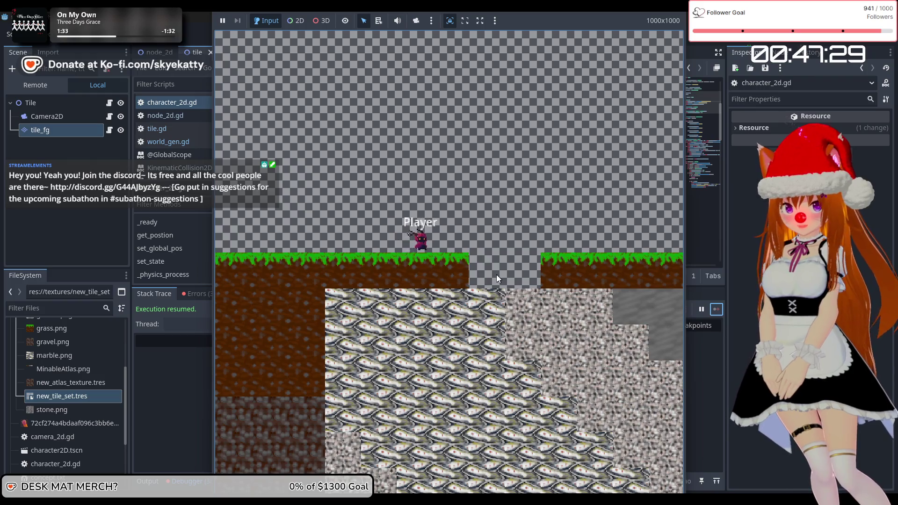
key(Right)
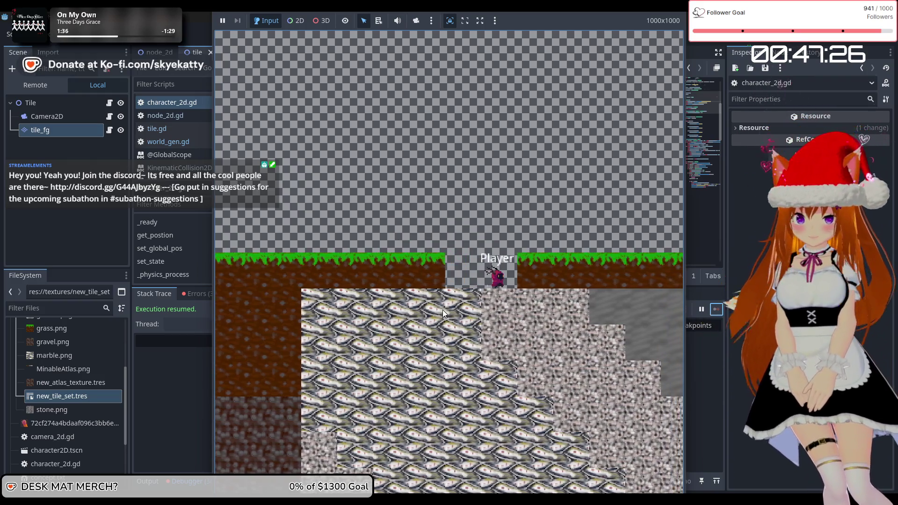
key(Right)
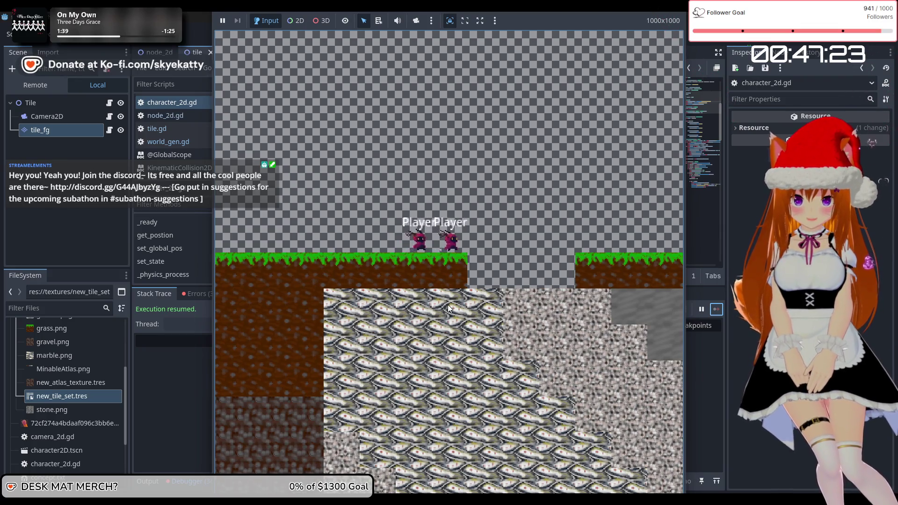
key(Right)
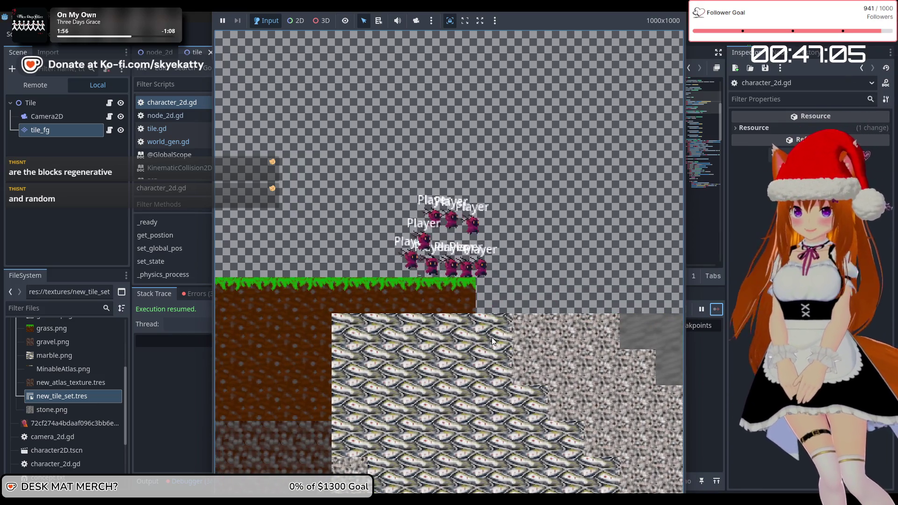
click(492, 337)
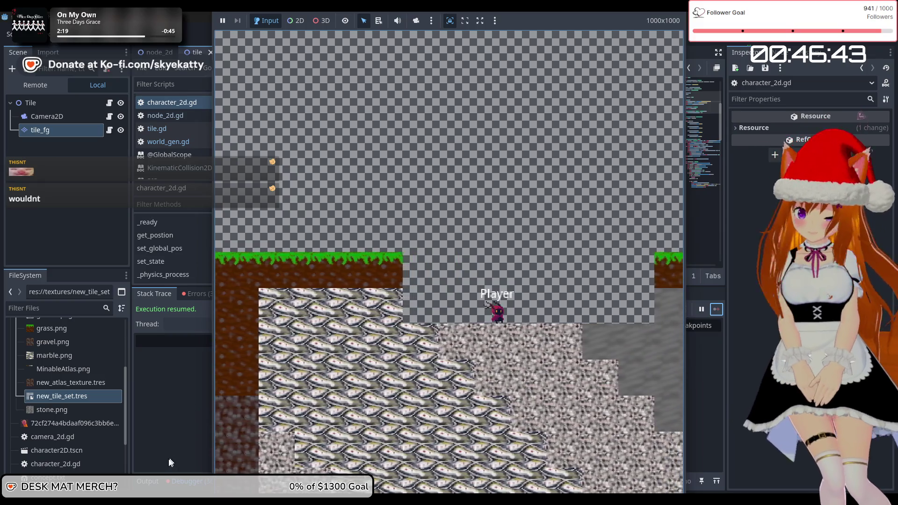
click(146, 482)
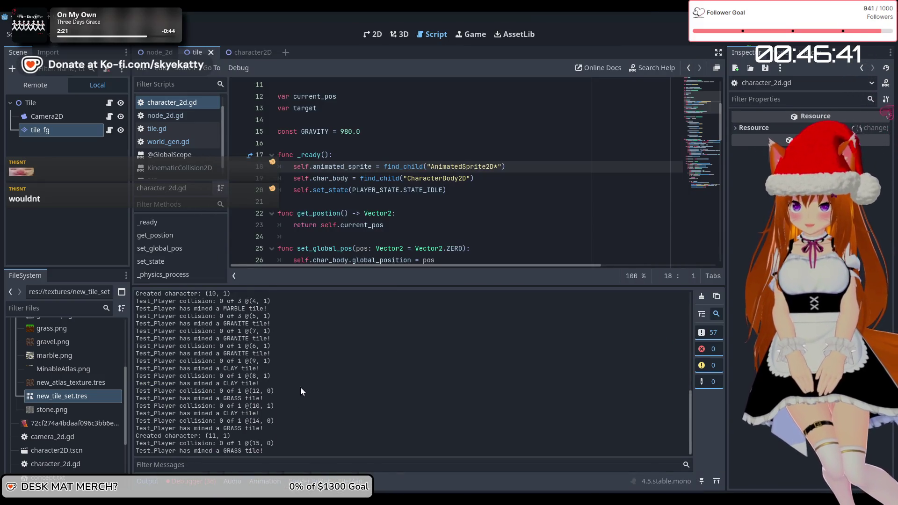
Step: Scroll through the Output log's created-character and mined marble, granite and clay messages
scroll(192, 357, up, 5)
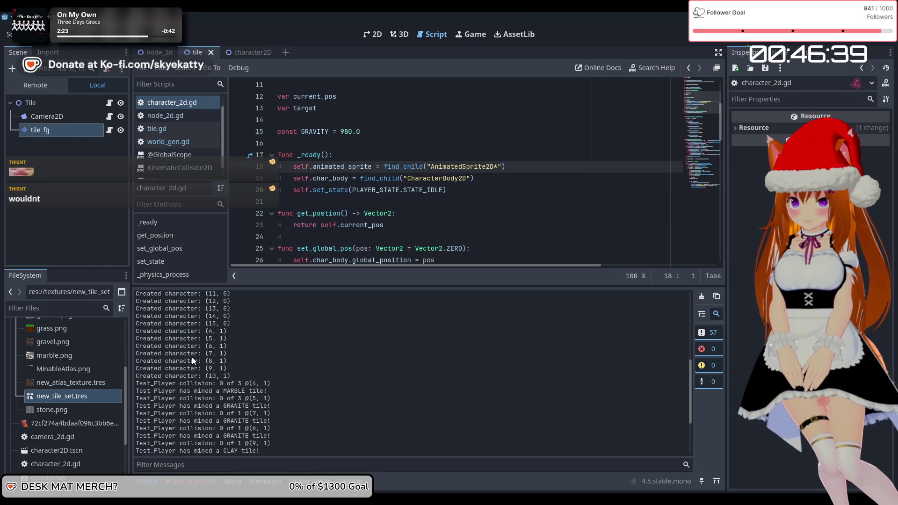
scroll(195, 363, down, 3)
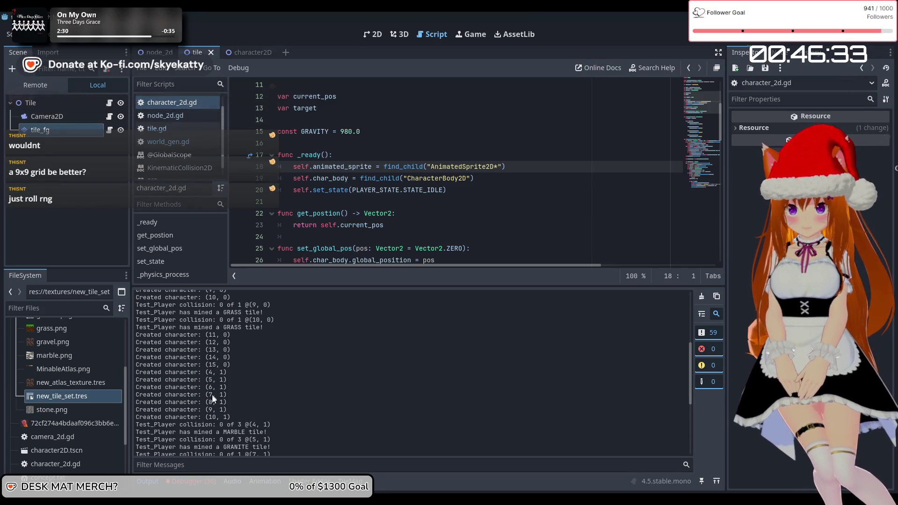
scroll(218, 337, up, 1)
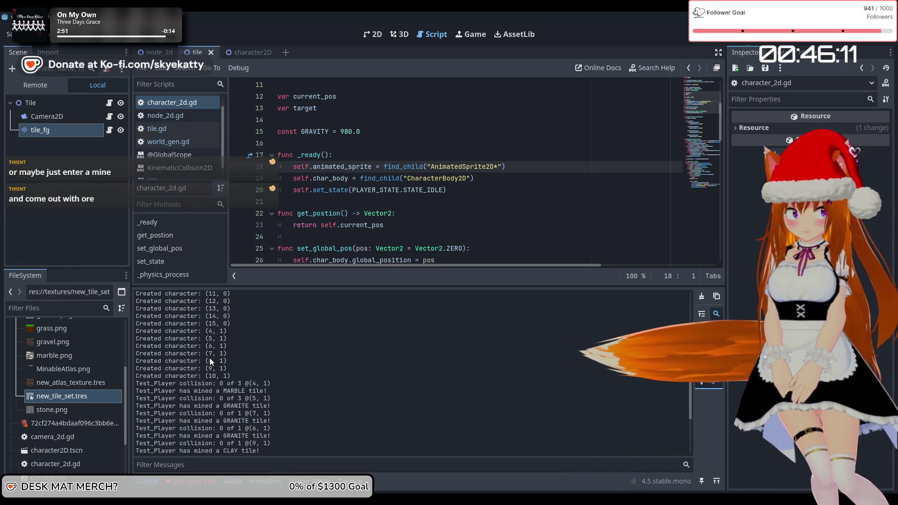
scroll(209, 359, up, 2)
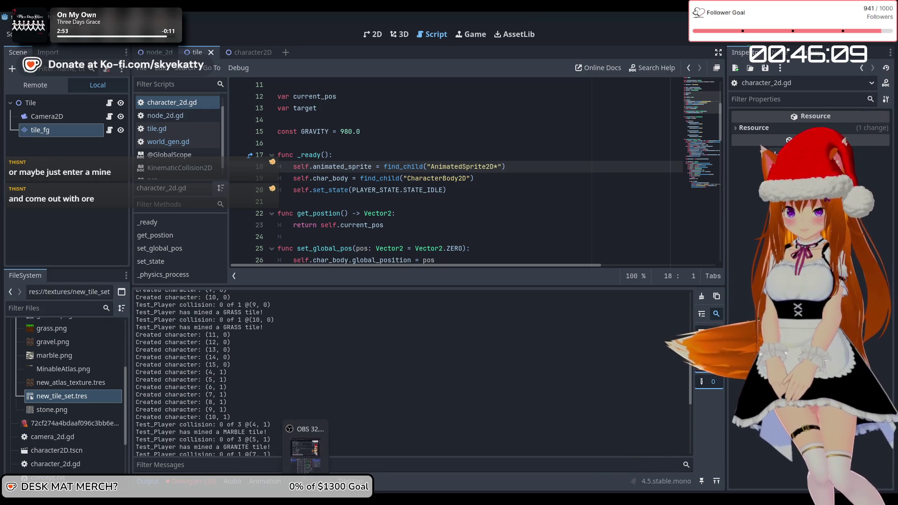
mouse_move(244, 502)
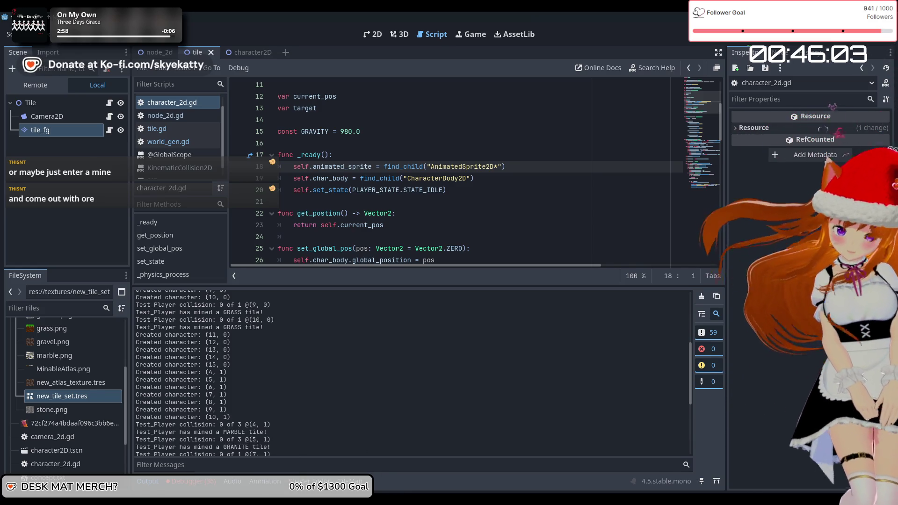
click(422, 468)
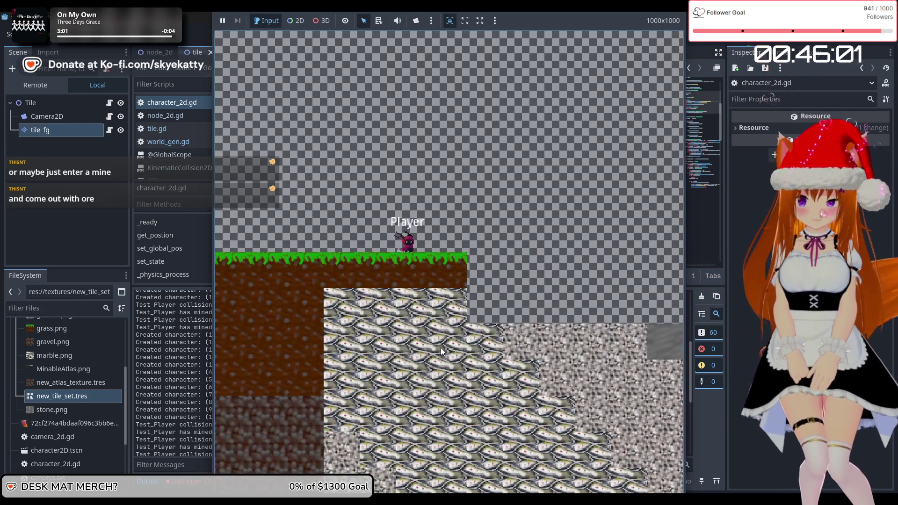
Step: Regenerate the world and spawn a player with Right, then stop the game with F8
key(Right)
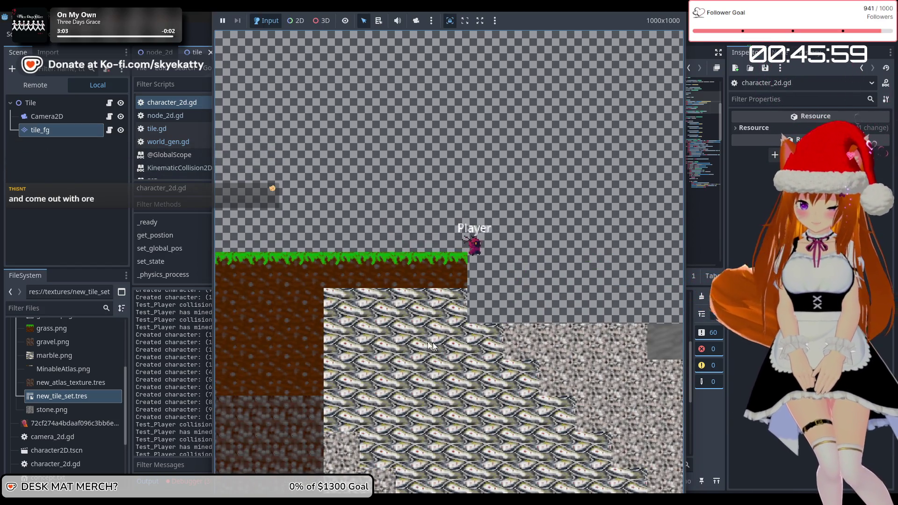
key(F8)
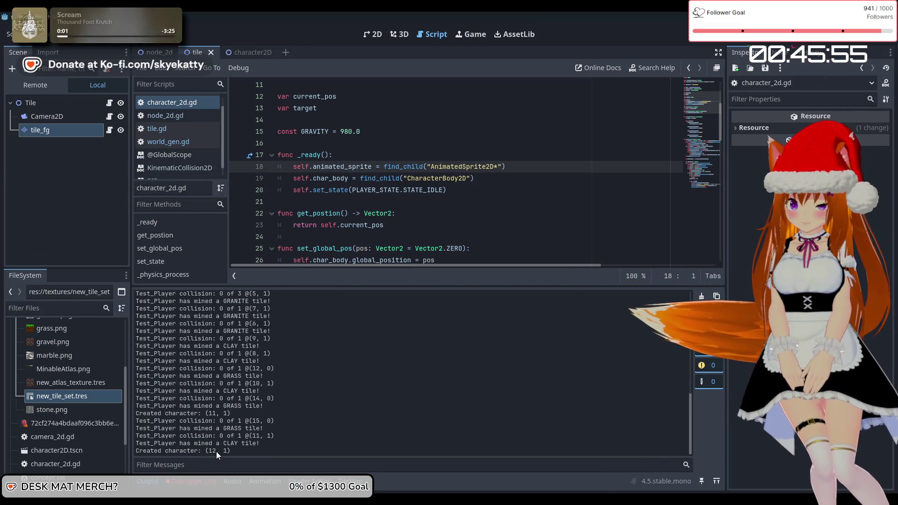
scroll(249, 409, up, 2)
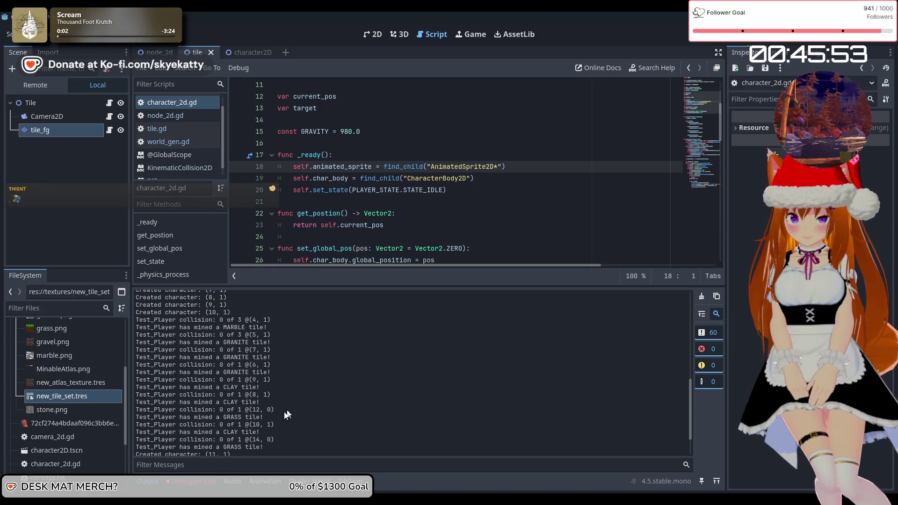
scroll(281, 409, up, 5)
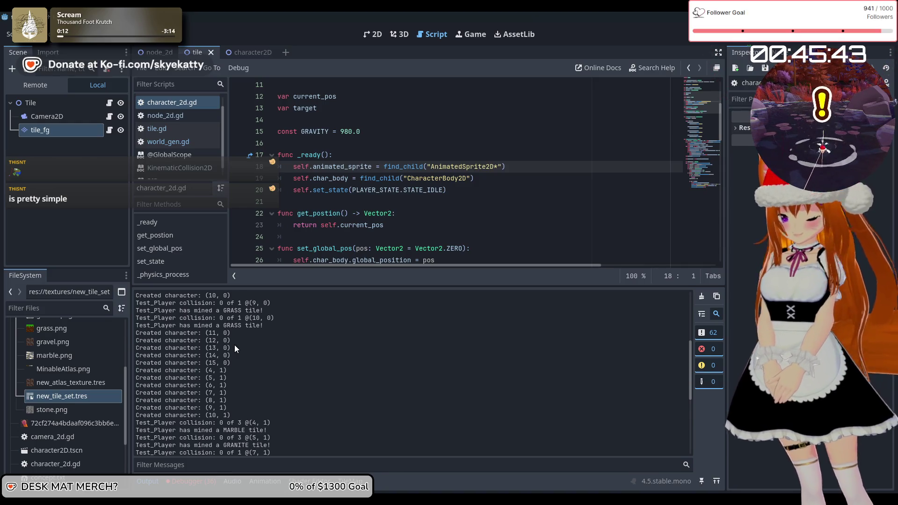
scroll(234, 344, down, 5)
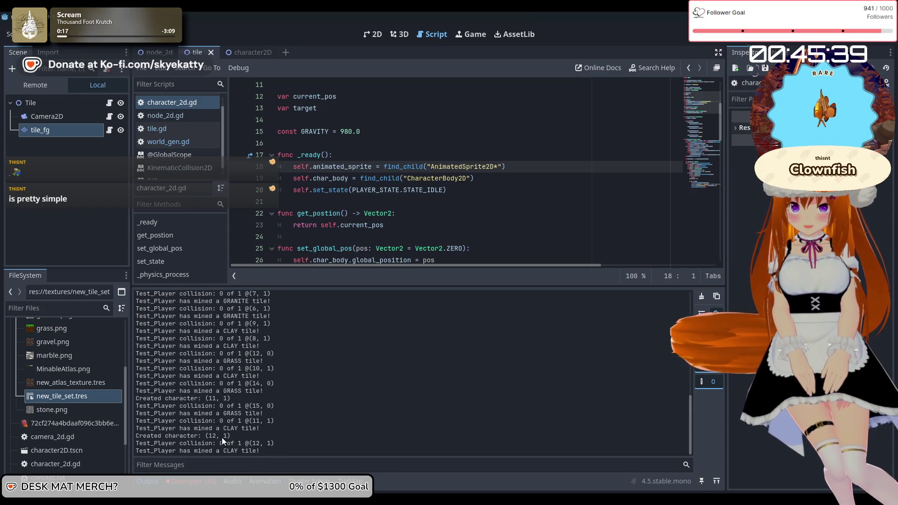
Step: Scroll through the Output log to see which tiles each character mined
scroll(221, 437, up, 1)
scroll(221, 437, up, 5)
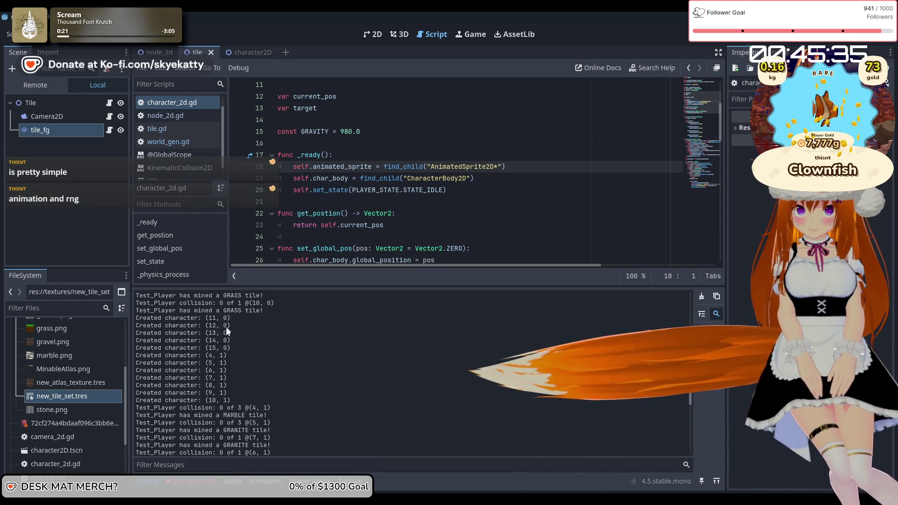
scroll(226, 325, up, 1)
scroll(231, 335, up, 2)
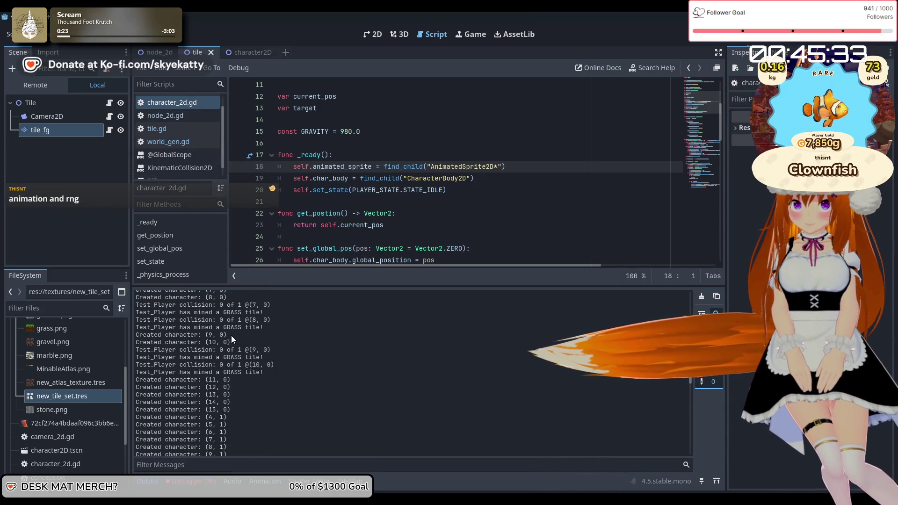
scroll(231, 336, up, 3)
scroll(231, 335, up, 2)
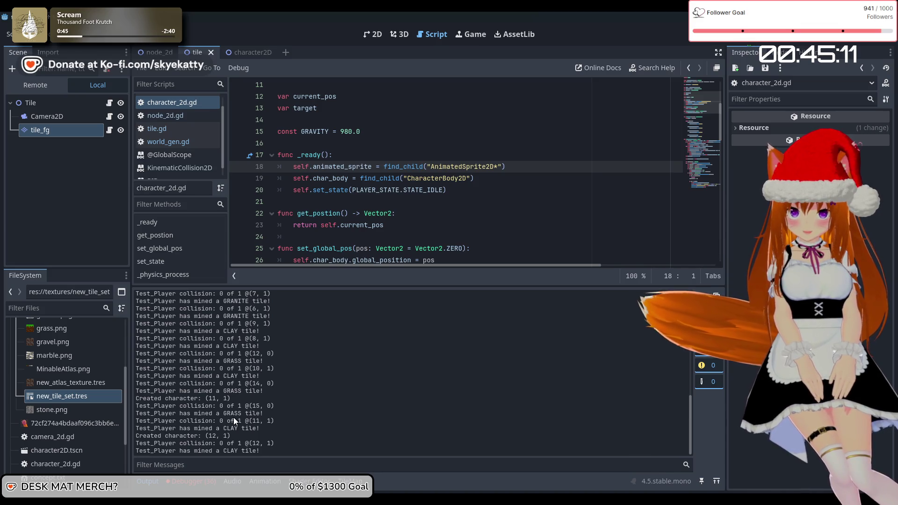
scroll(231, 410, up, 5)
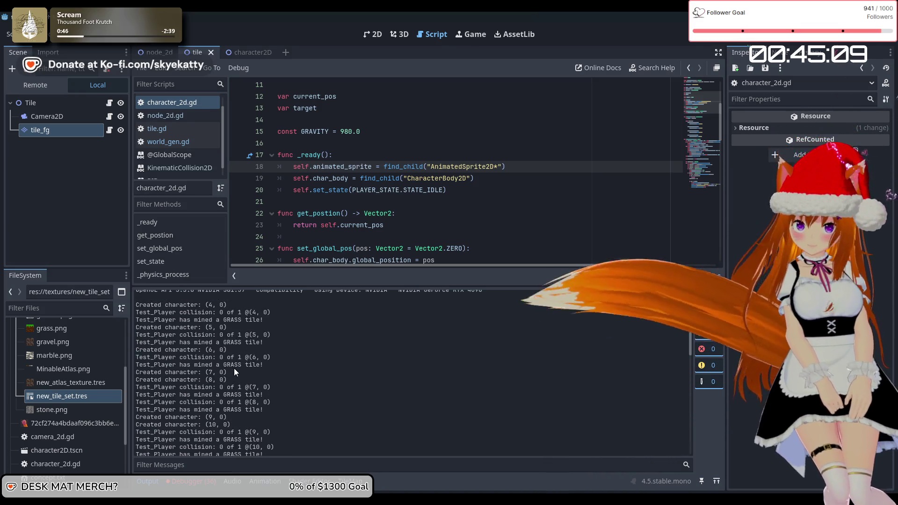
scroll(234, 369, down, 3)
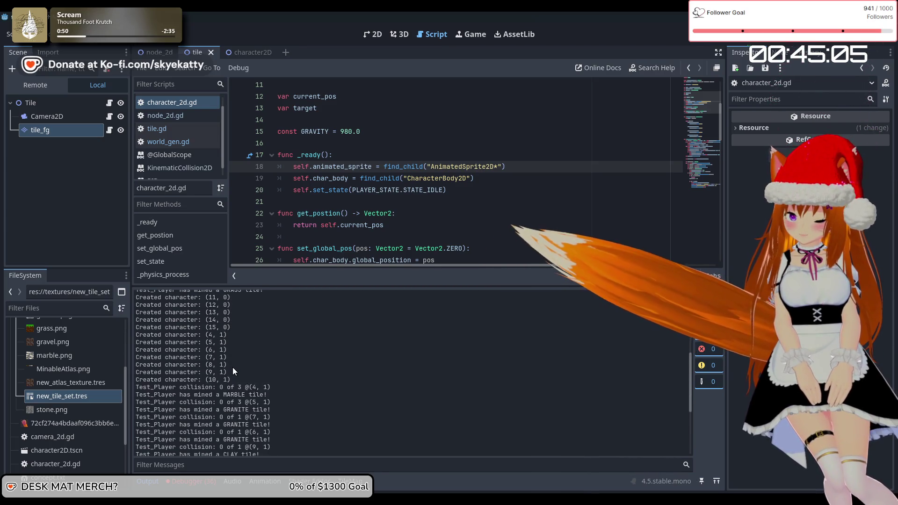
scroll(232, 366, down, 3)
scroll(228, 335, down, 5)
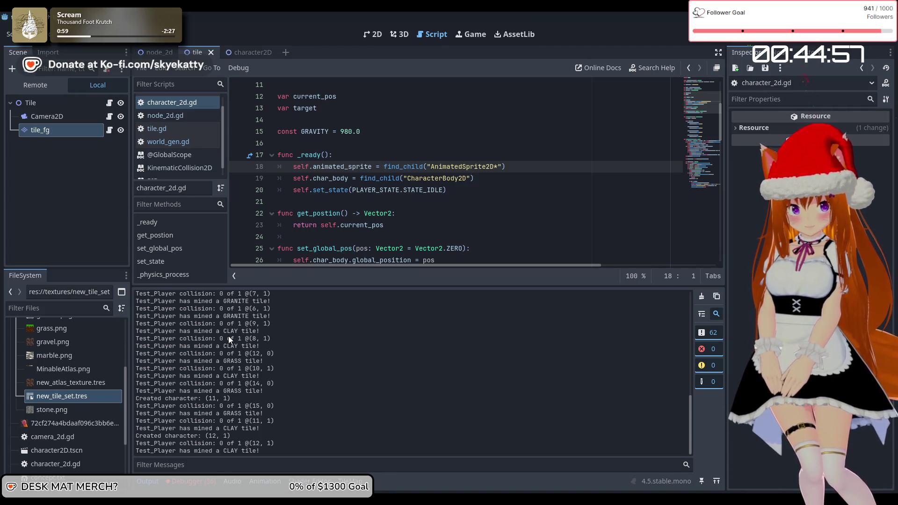
scroll(228, 335, up, 10)
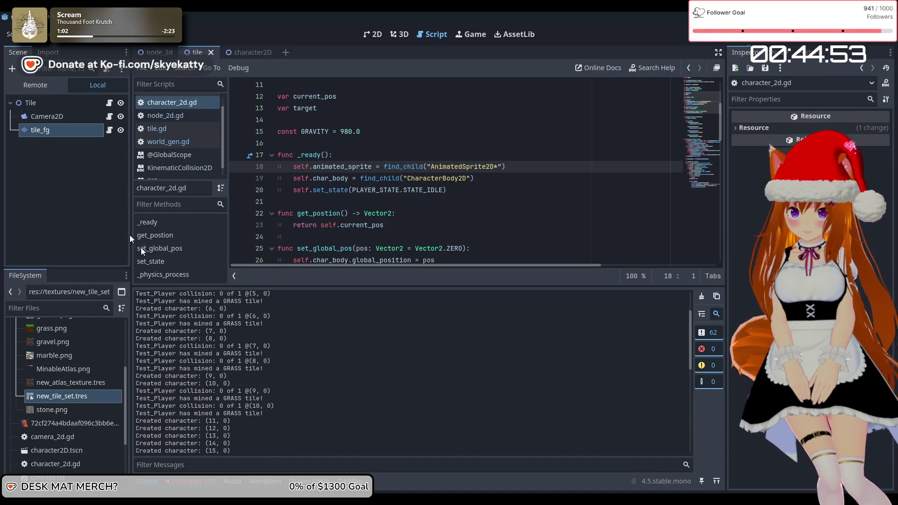
scroll(306, 321, down, 10)
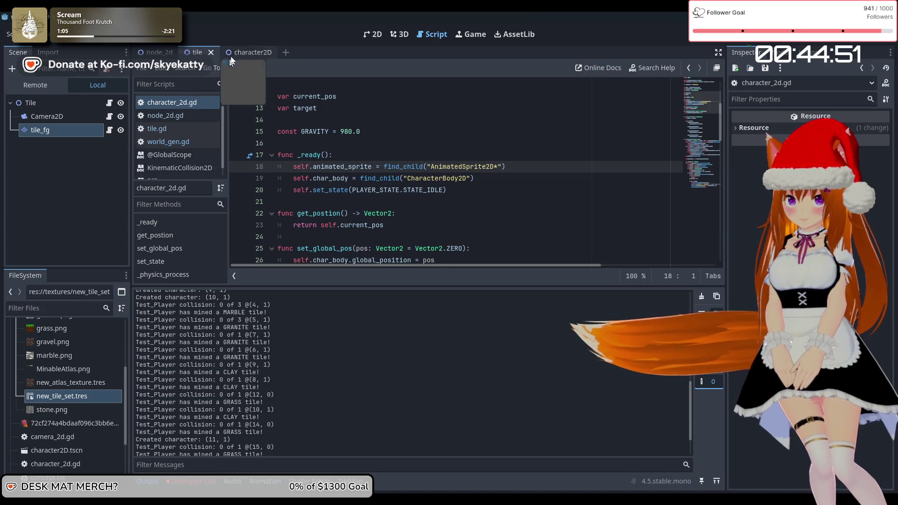
click(157, 52)
click(202, 56)
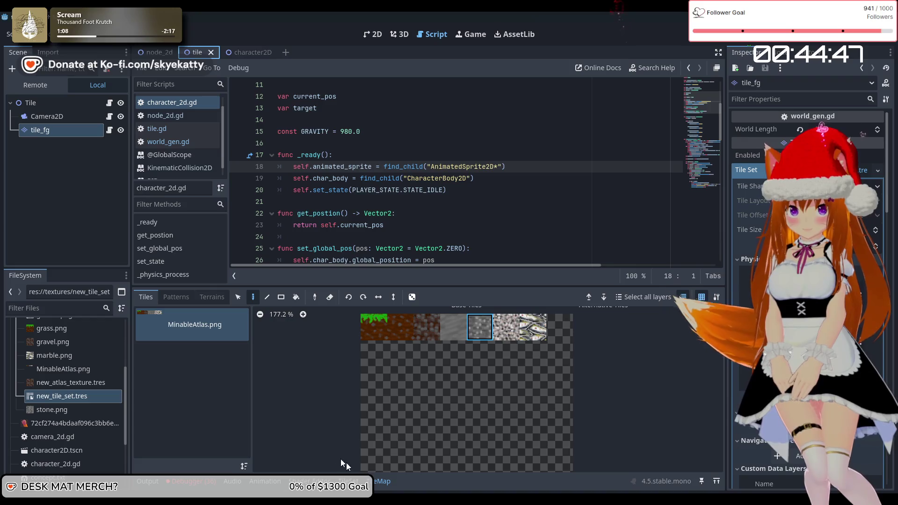
click(243, 52)
scroll(369, 270, down, 7)
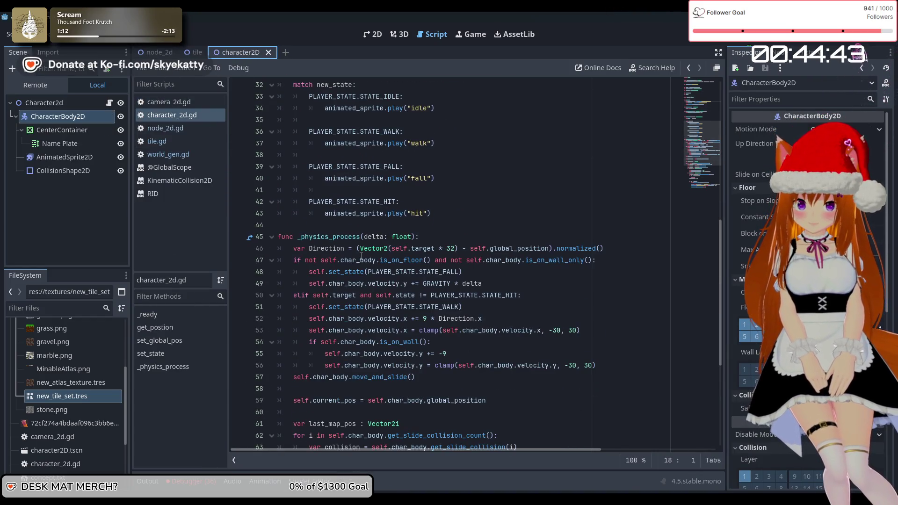
scroll(360, 255, down, 3)
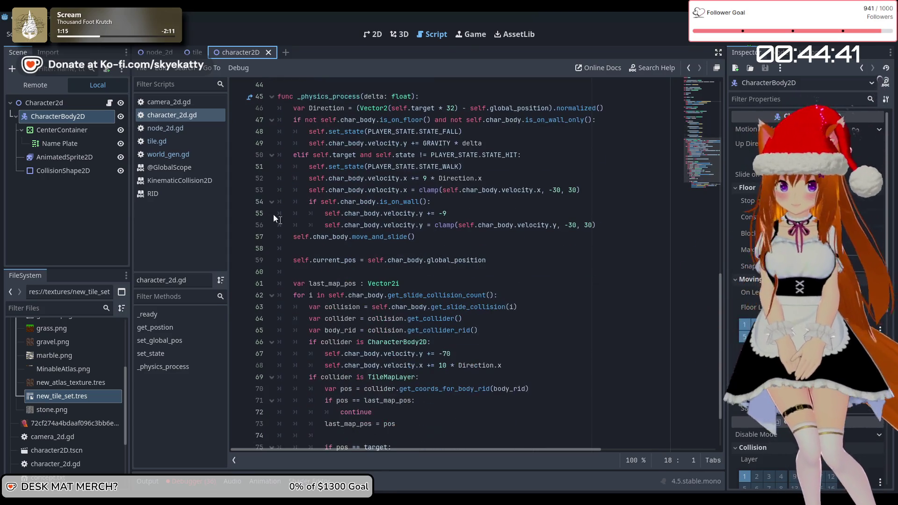
scroll(357, 250, down, 3)
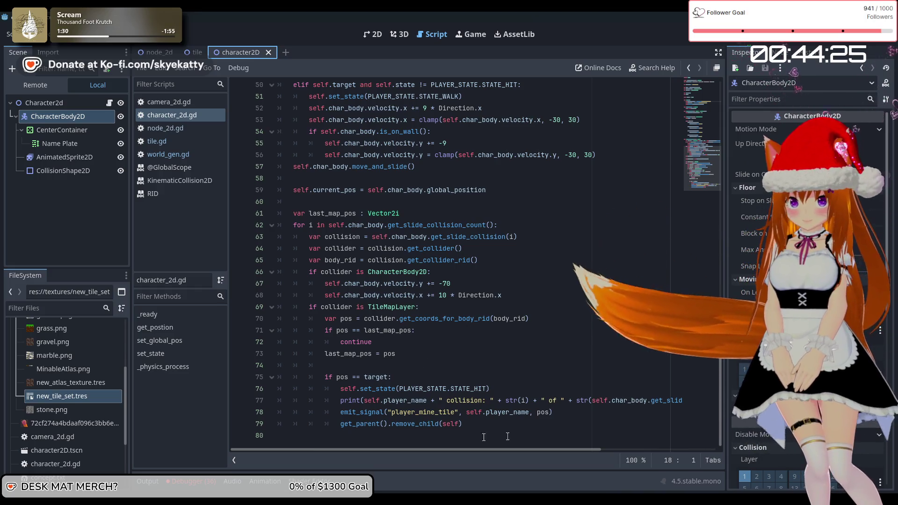
click(491, 423)
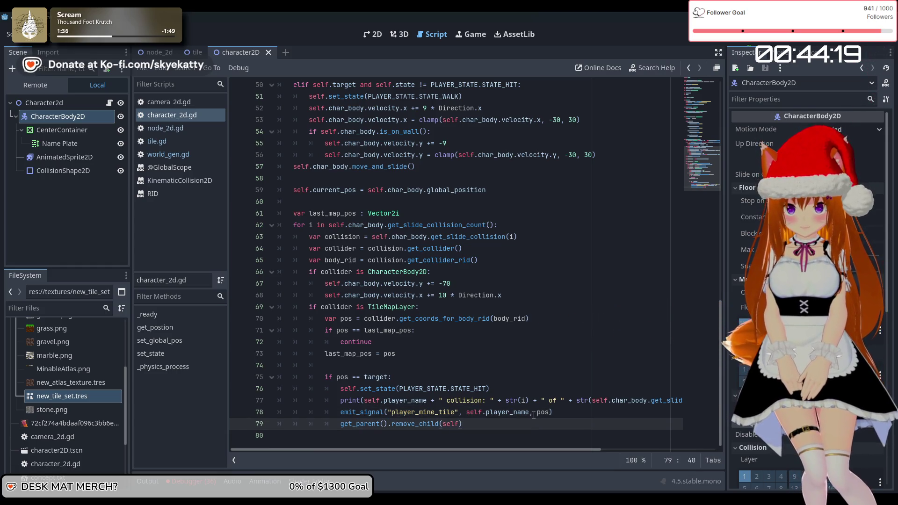
scroll(420, 309, up, 3)
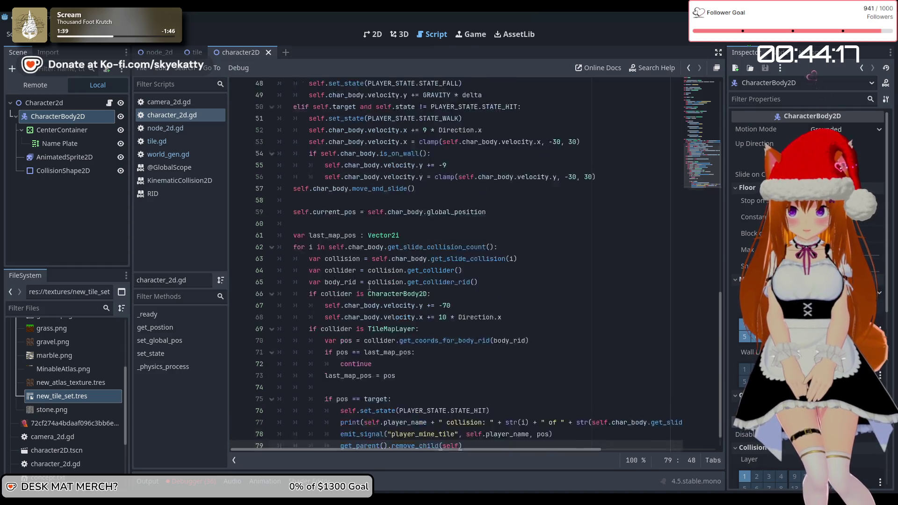
scroll(496, 323, down, 3)
scroll(496, 323, up, 5)
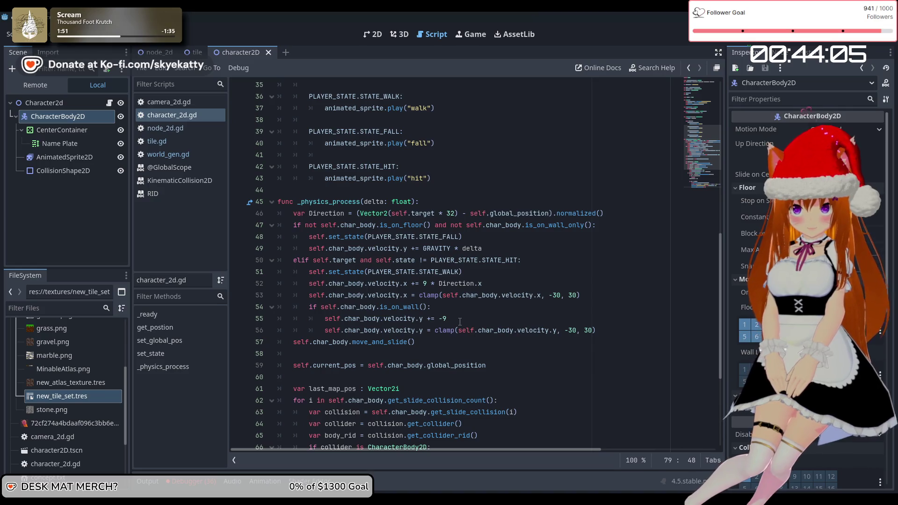
click(433, 213)
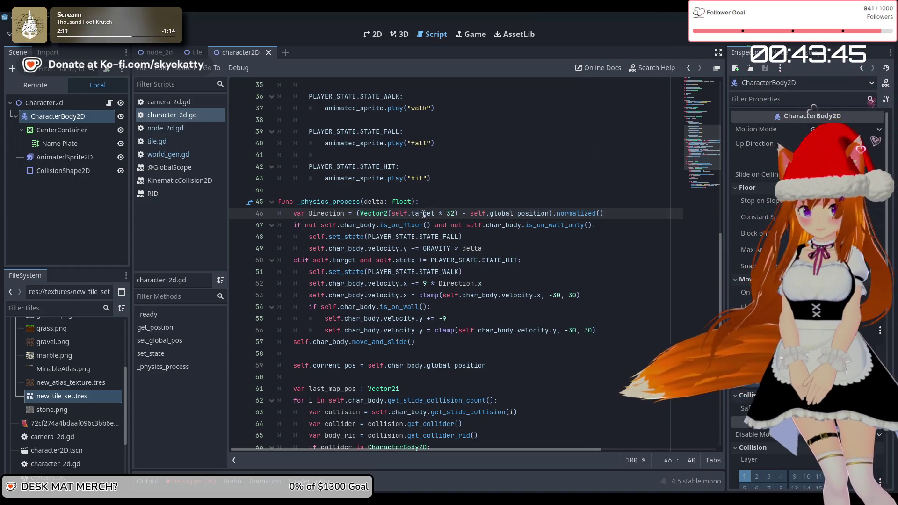
click(452, 204)
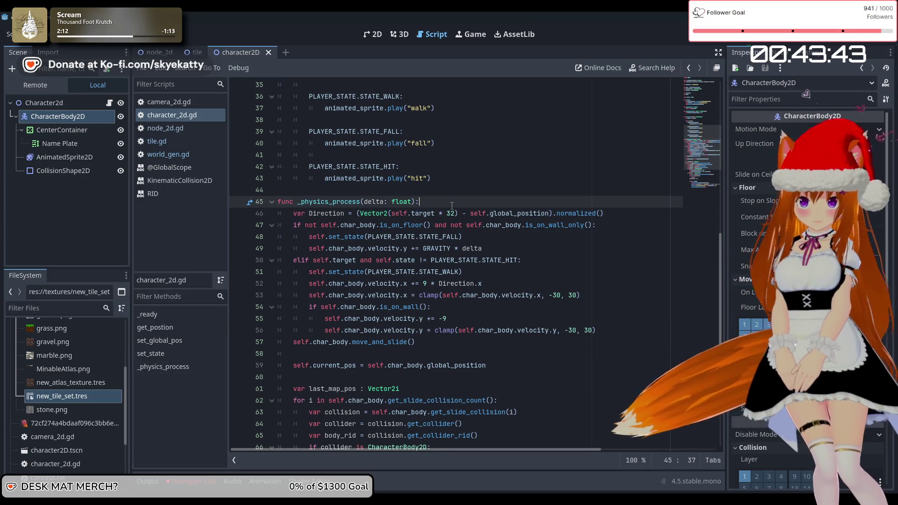
Step: Add var global_target = self.target * 32 and use global_target inside the Direction's Vector2()
key(Return)
text(var)
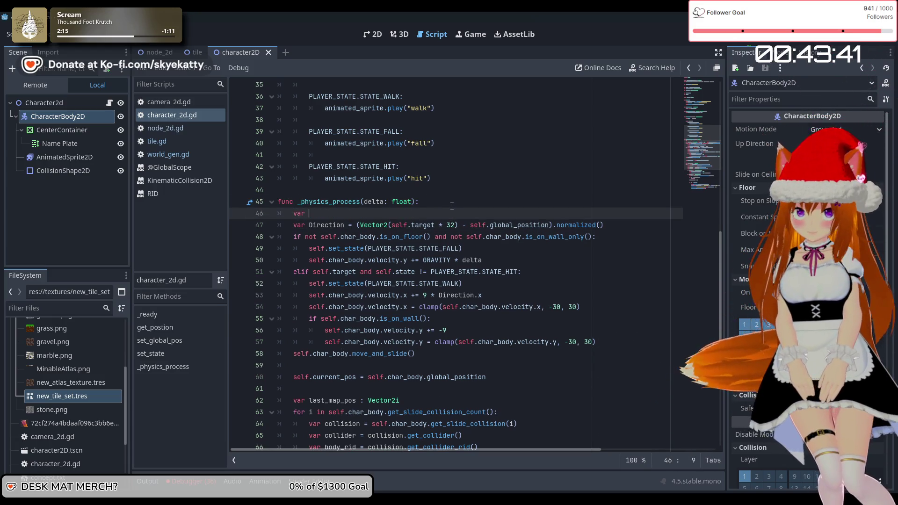
text( bal )
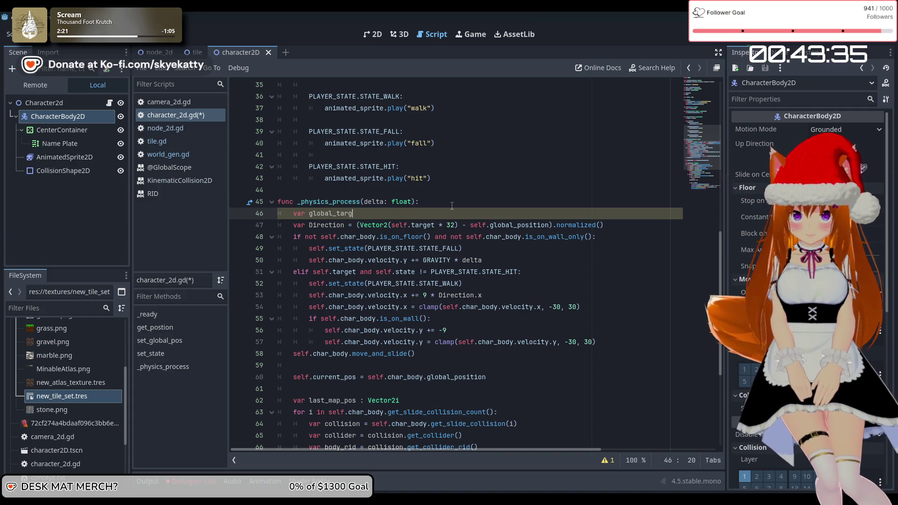
text(et = )
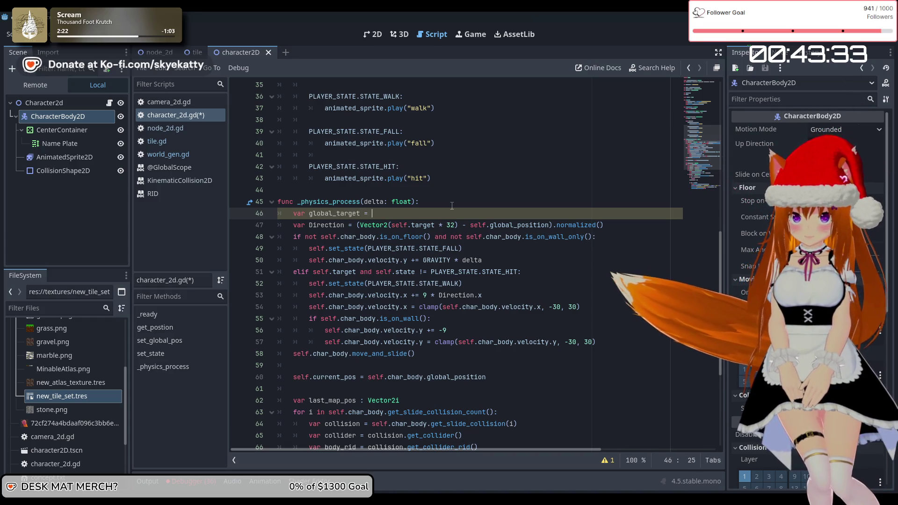
text(self.)
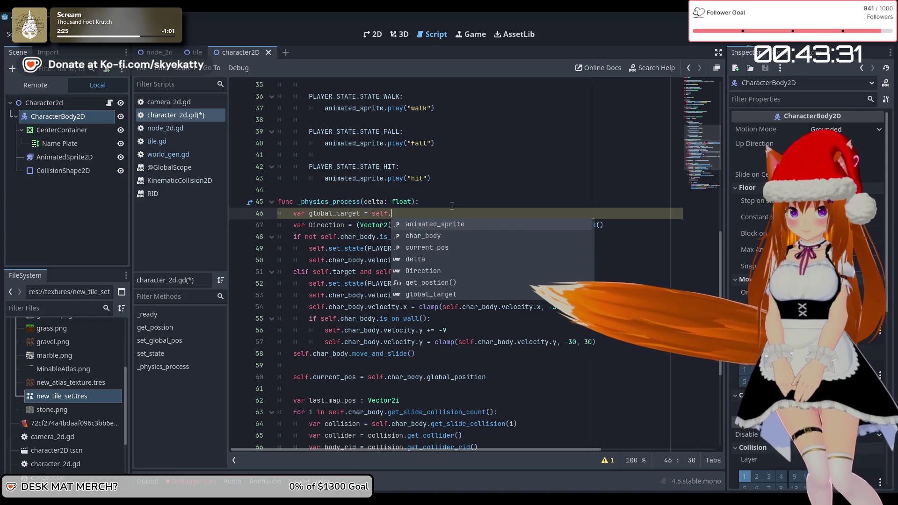
text(target)
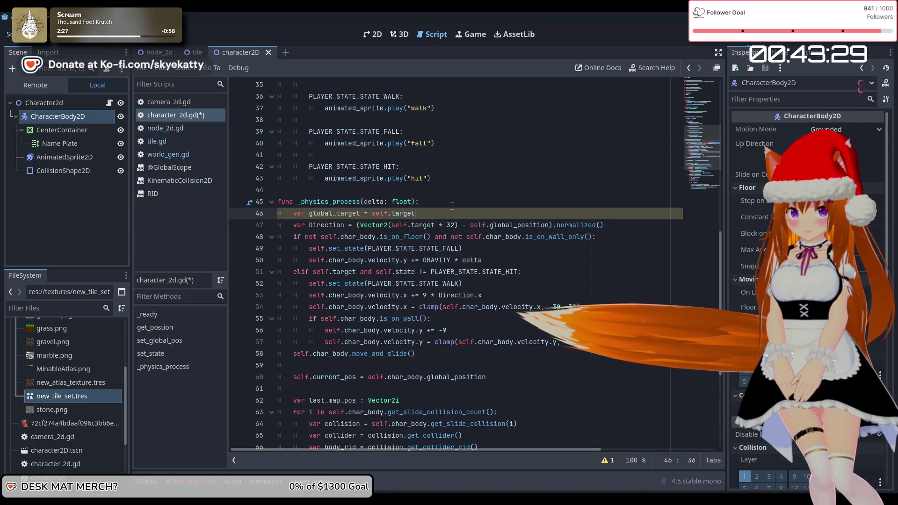
text( * )
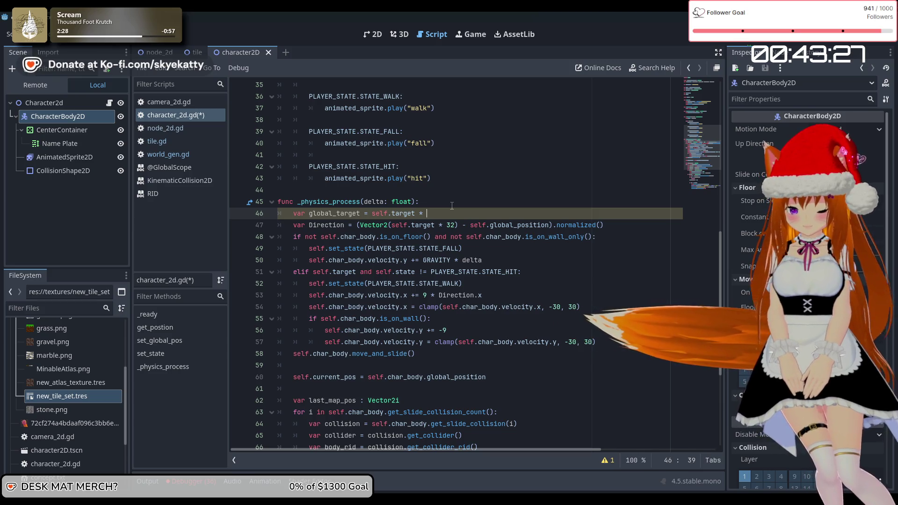
text(32)
click(451, 225)
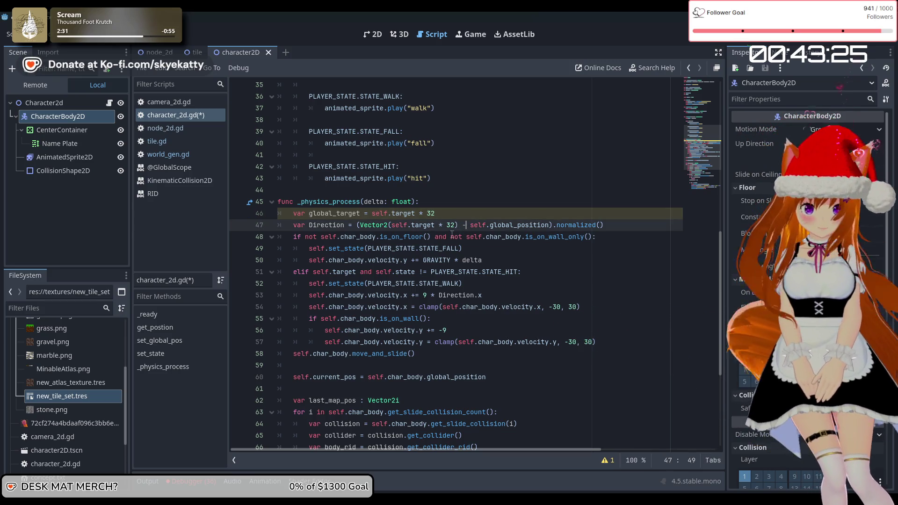
drag(399, 227, 392, 229)
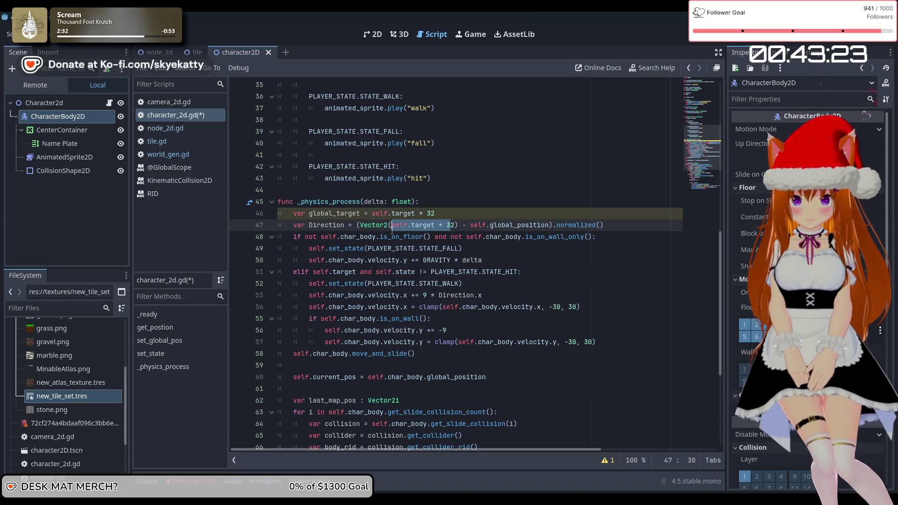
text(global_)
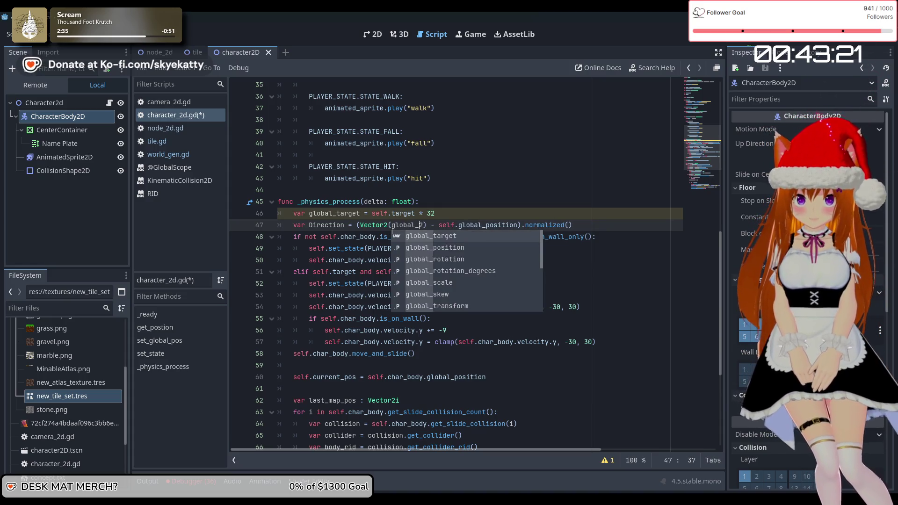
key(Tab)
key(Down)
key(Down)
key(Down)
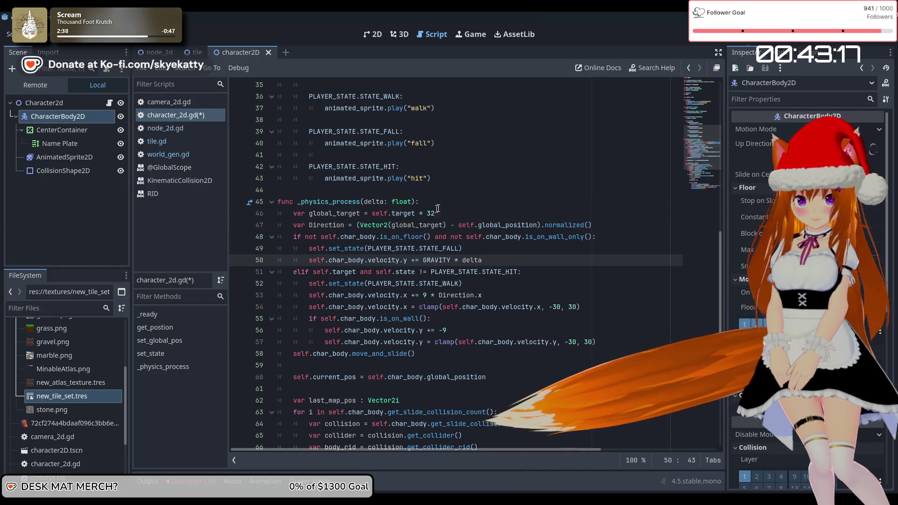
key(Up)
key(Up)
key(Up)
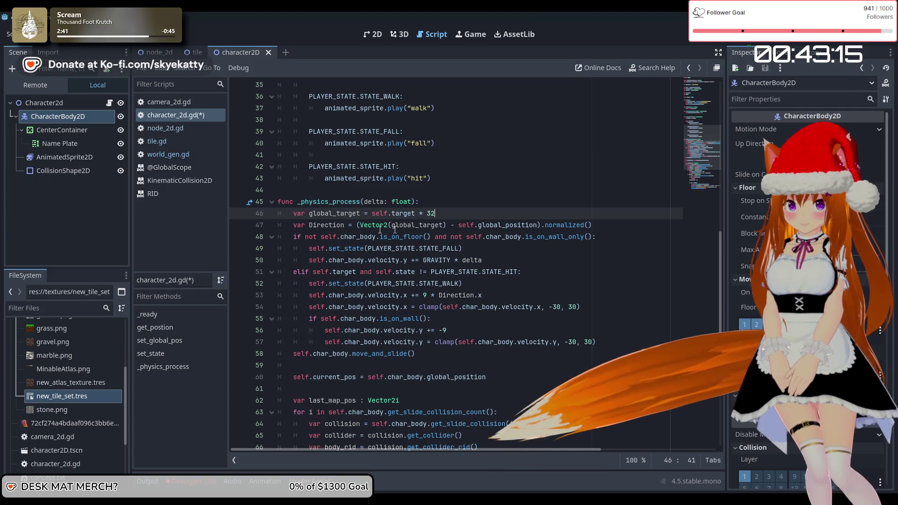
Step: Add a breakpoint on the Direction line (line 47) and restart the game
click(237, 225)
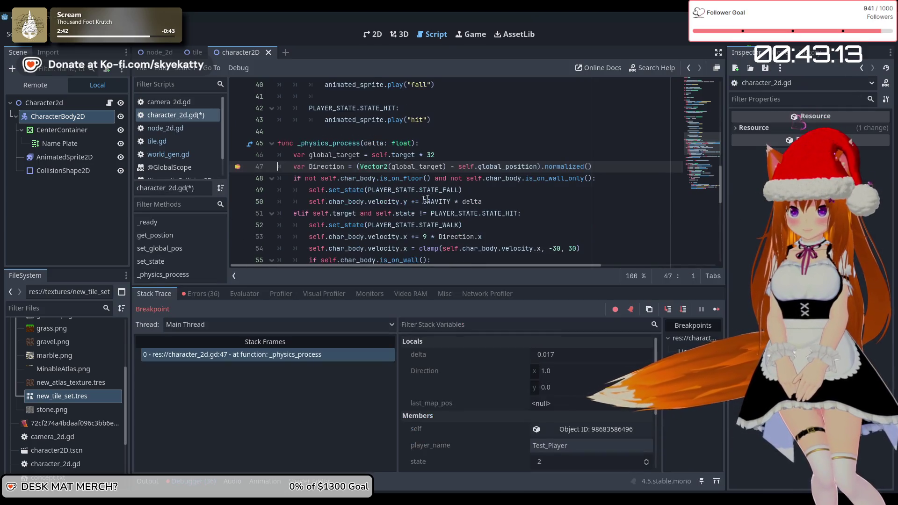
scroll(446, 203, up, 1)
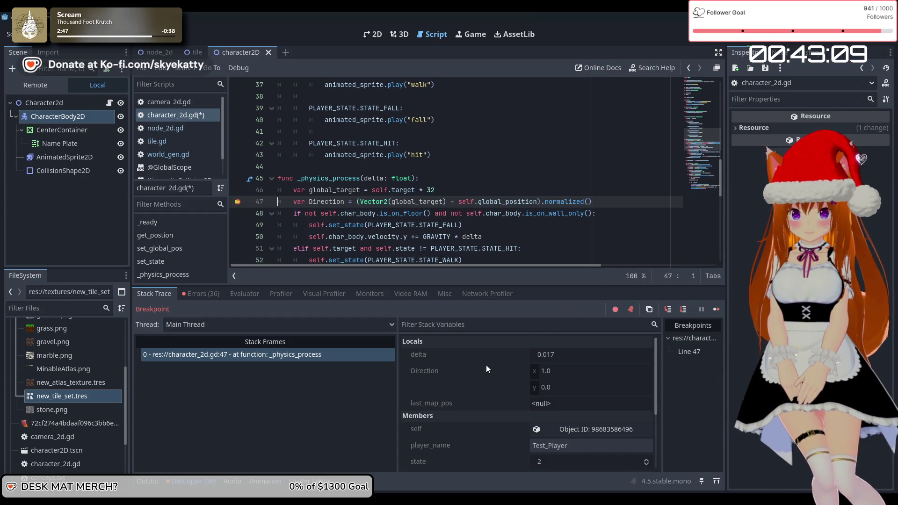
scroll(485, 365, down, 5)
scroll(484, 364, up, 4)
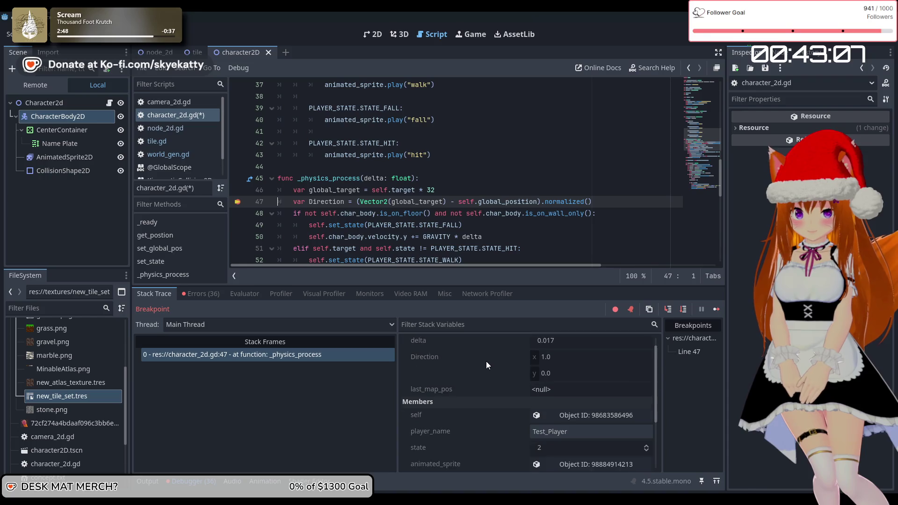
scroll(487, 365, up, 1)
key(F5)
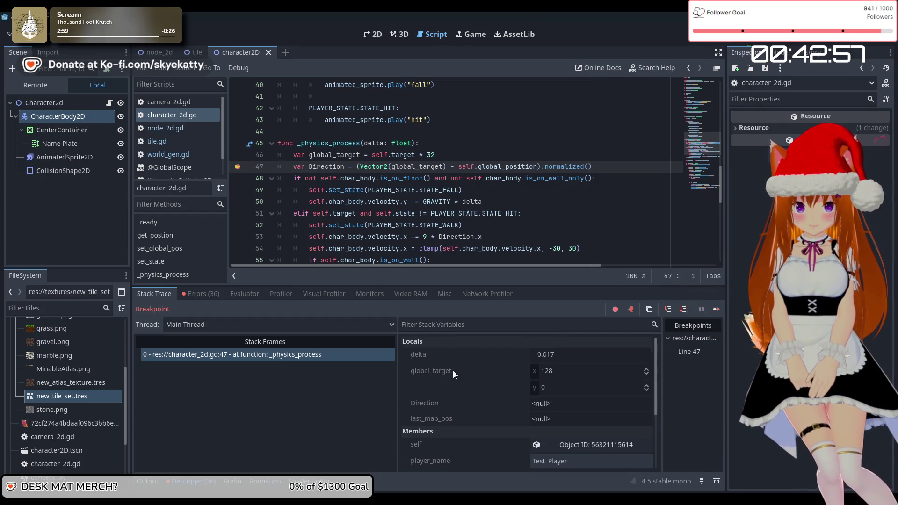
Step: Inspect global_target in the debugger's Stack Variables Locals, confirming it reads (128, 0)
click(571, 375)
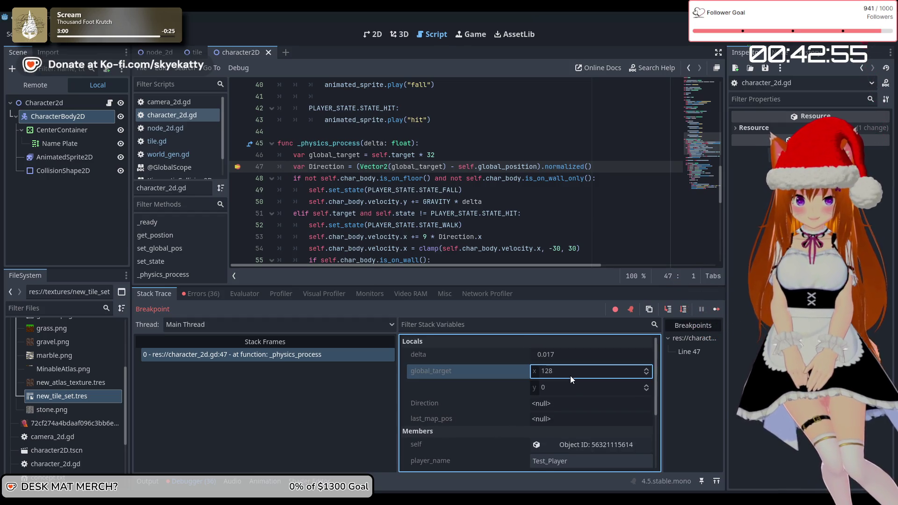
click(512, 369)
click(545, 371)
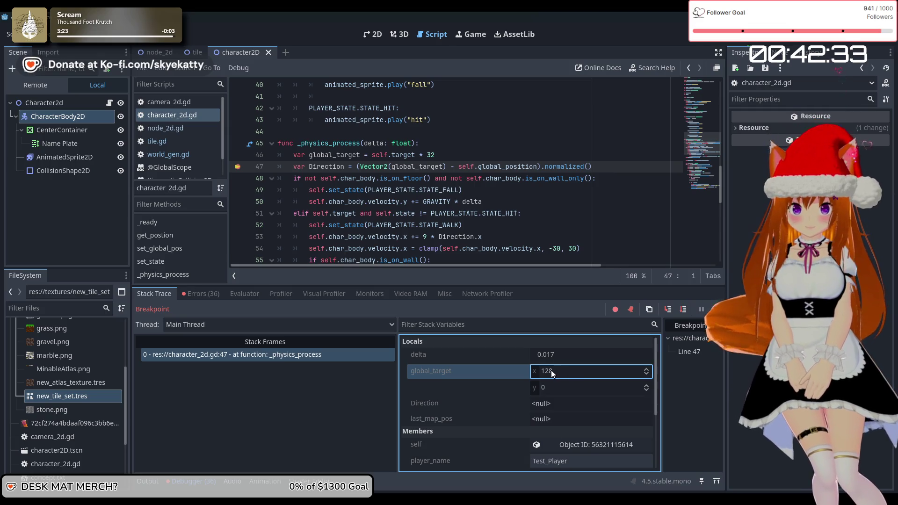
mouse_move(551, 369)
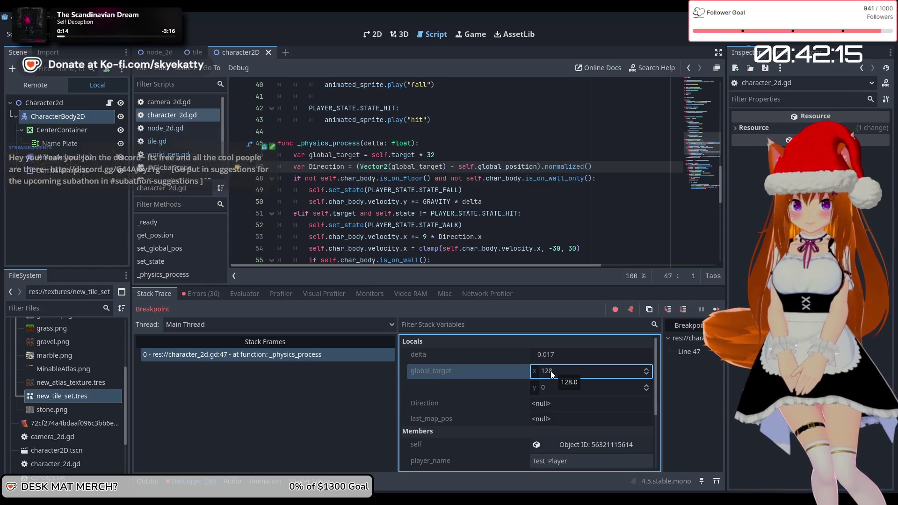
click(451, 153)
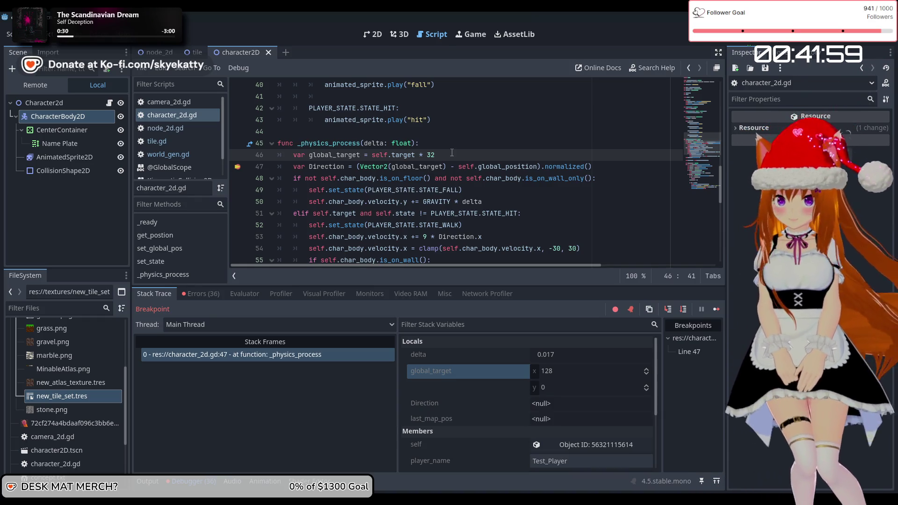
scroll(452, 152, up, 13)
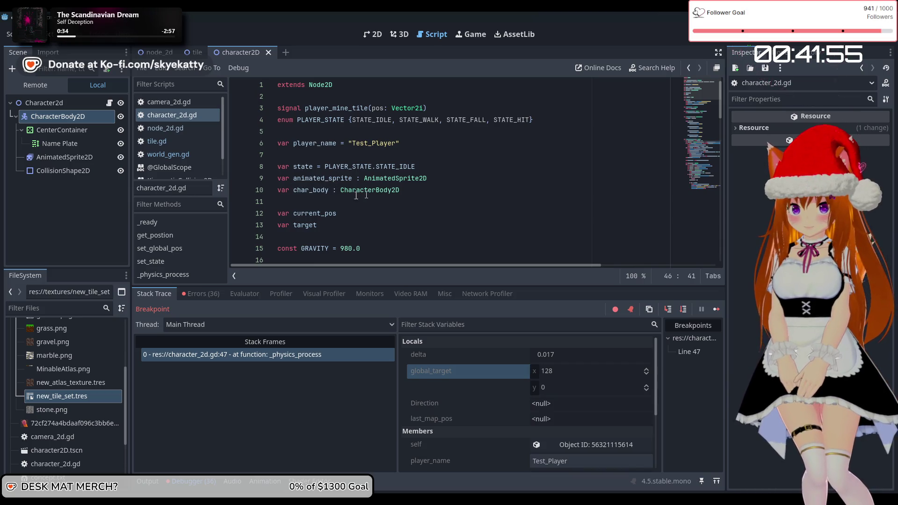
Step: Continue to the next breakpoint pause and read Members: target (4, 0), current_pos (70.0, -31.728)
scroll(291, 173, down, 1)
scroll(326, 187, down, 2)
mouse_move(318, 187)
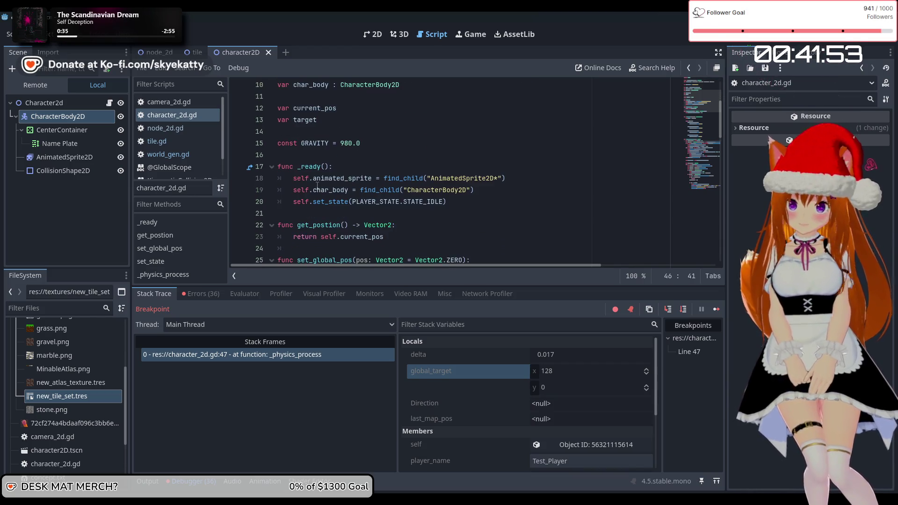
scroll(317, 186, up, 2)
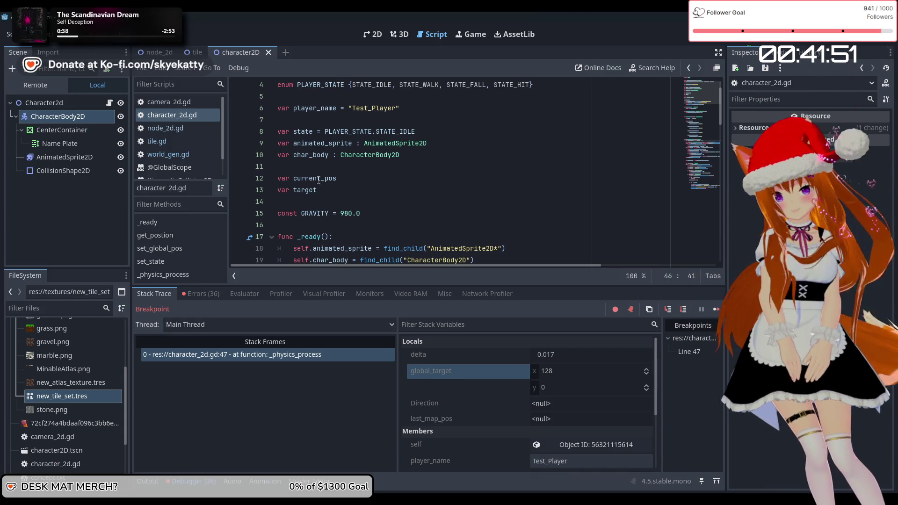
scroll(346, 201, down, 8)
scroll(358, 211, down, 5)
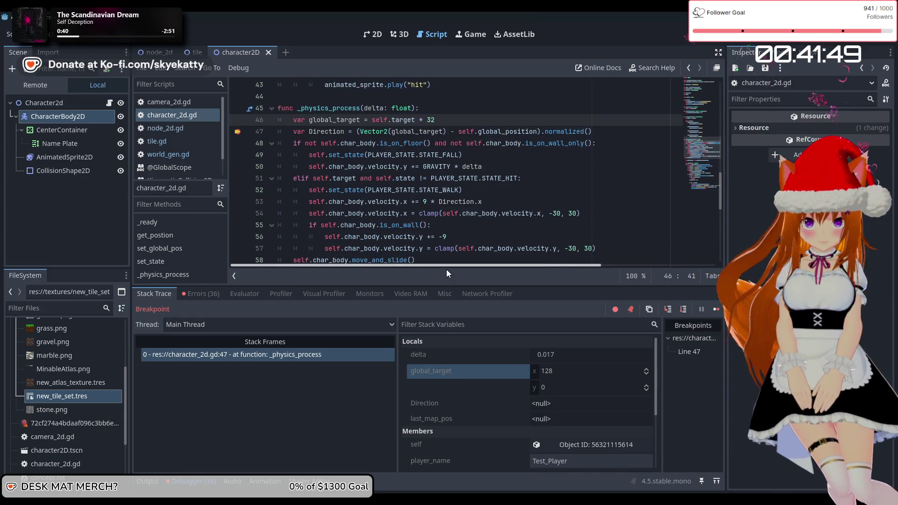
scroll(503, 386, down, 4)
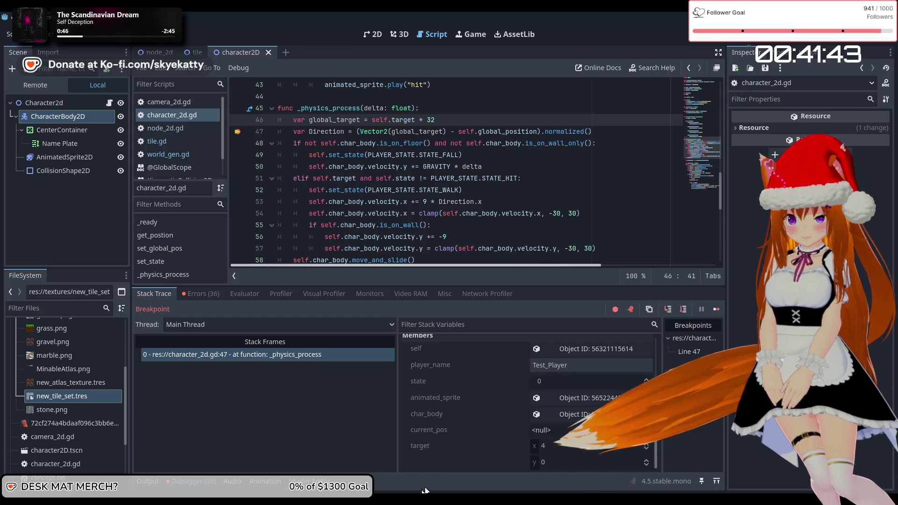
click(720, 312)
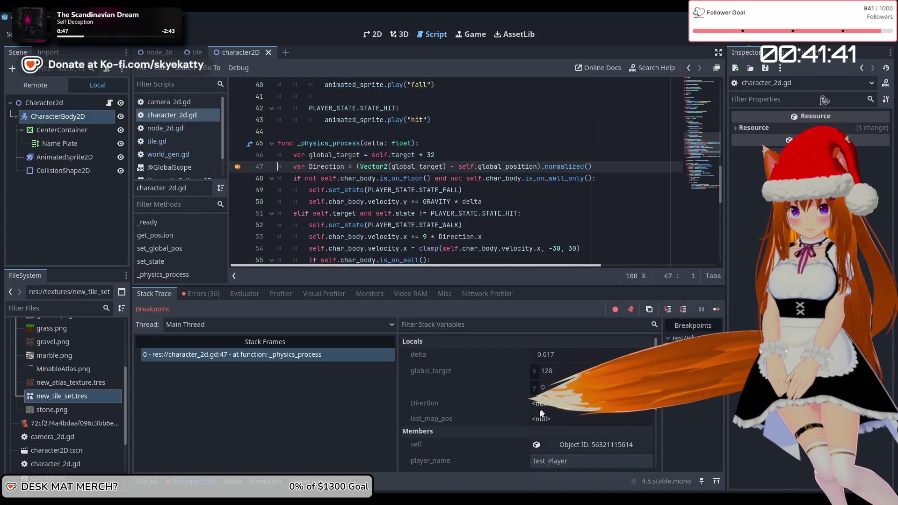
scroll(474, 449, down, 3)
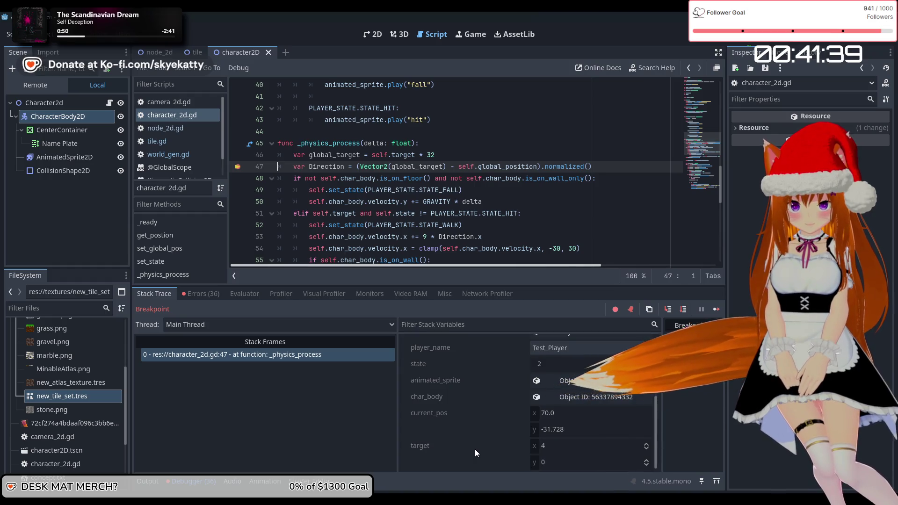